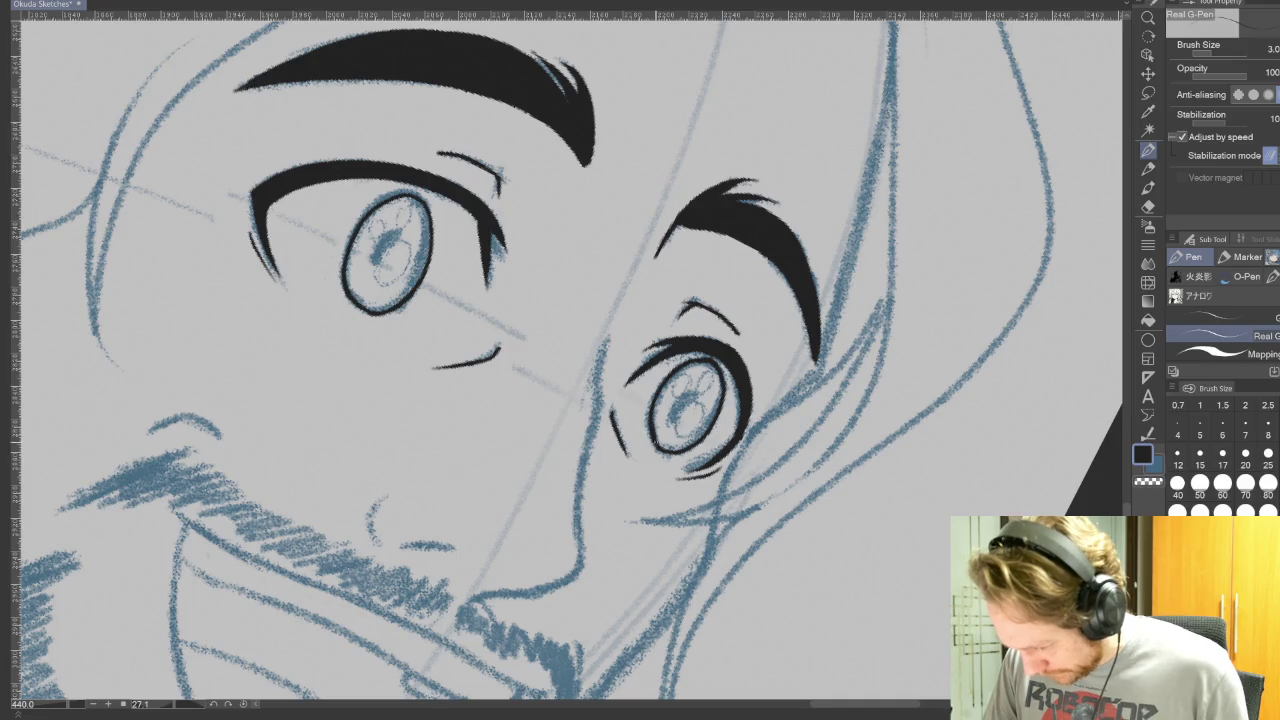
Ink black pupils and highlight circles in both irises, then set the G-Pen to size 5
{"action": "key", "text": "r"}
{"action": "key", "text": "r"}
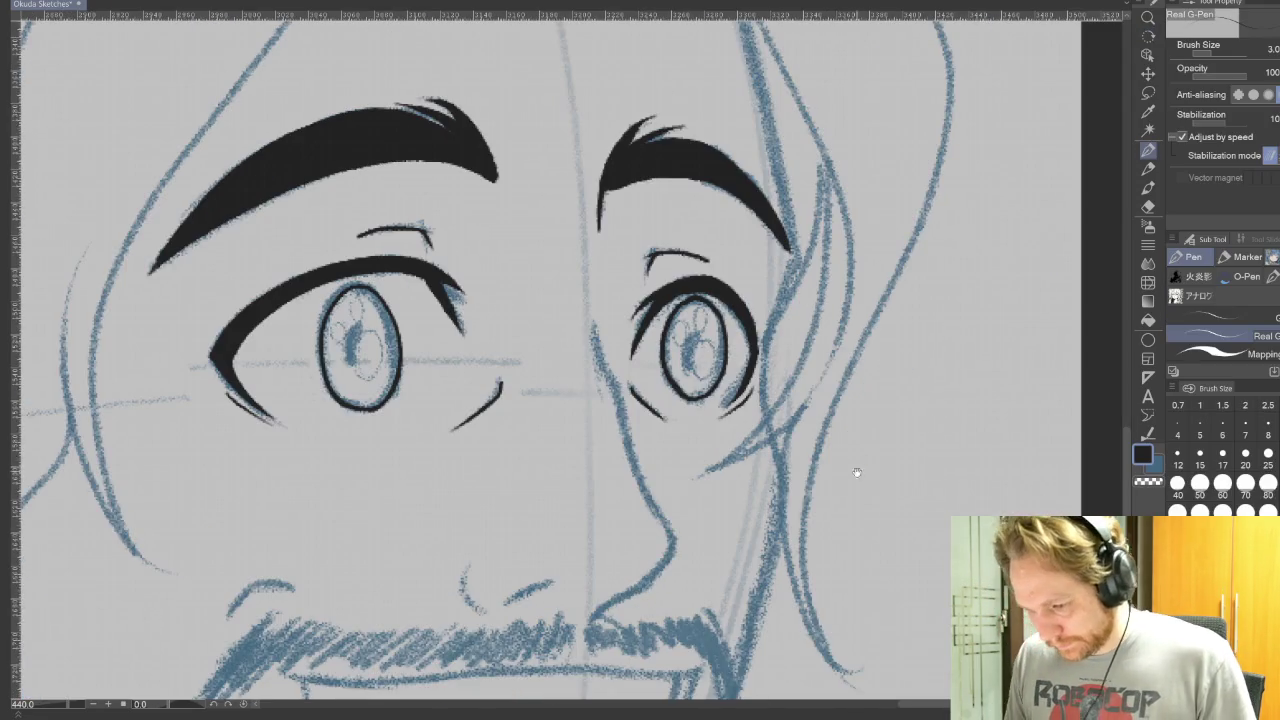
{"action": "left_click_drag", "start_coordinate": [566, 300], "coordinate": [553, 313]}
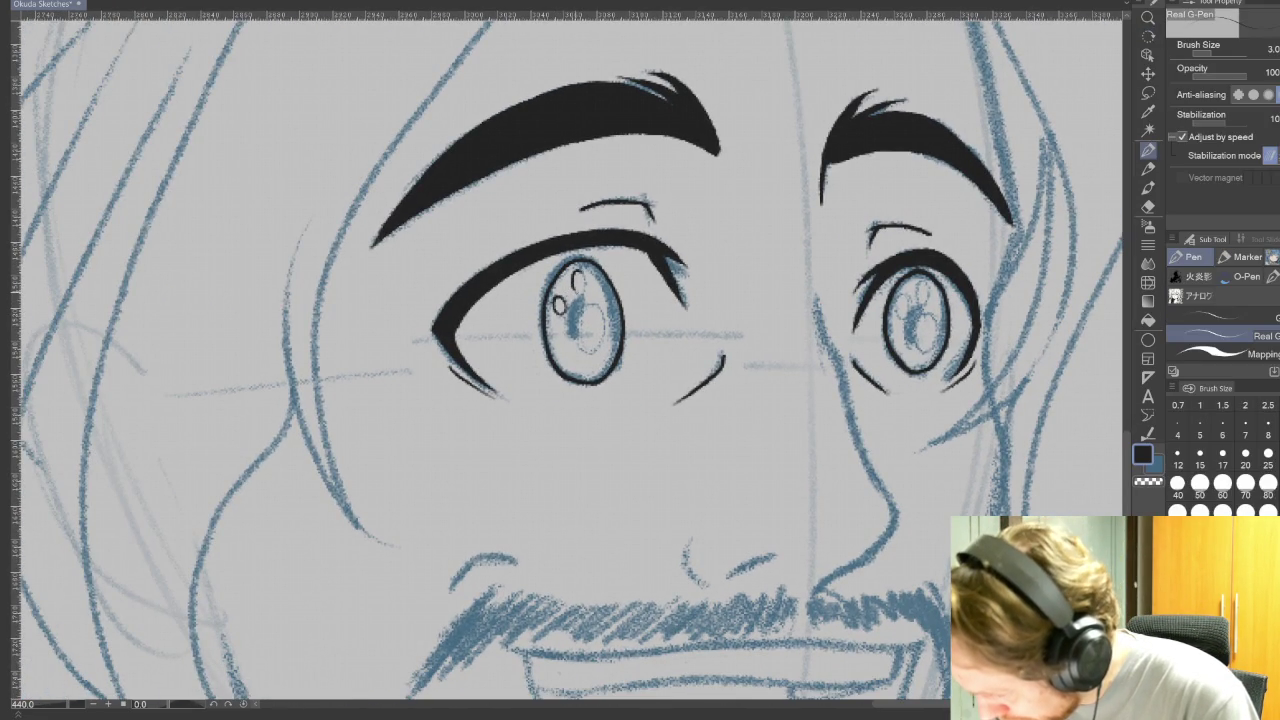
{"action": "left_click_drag", "start_coordinate": [590, 318], "coordinate": [610, 342]}
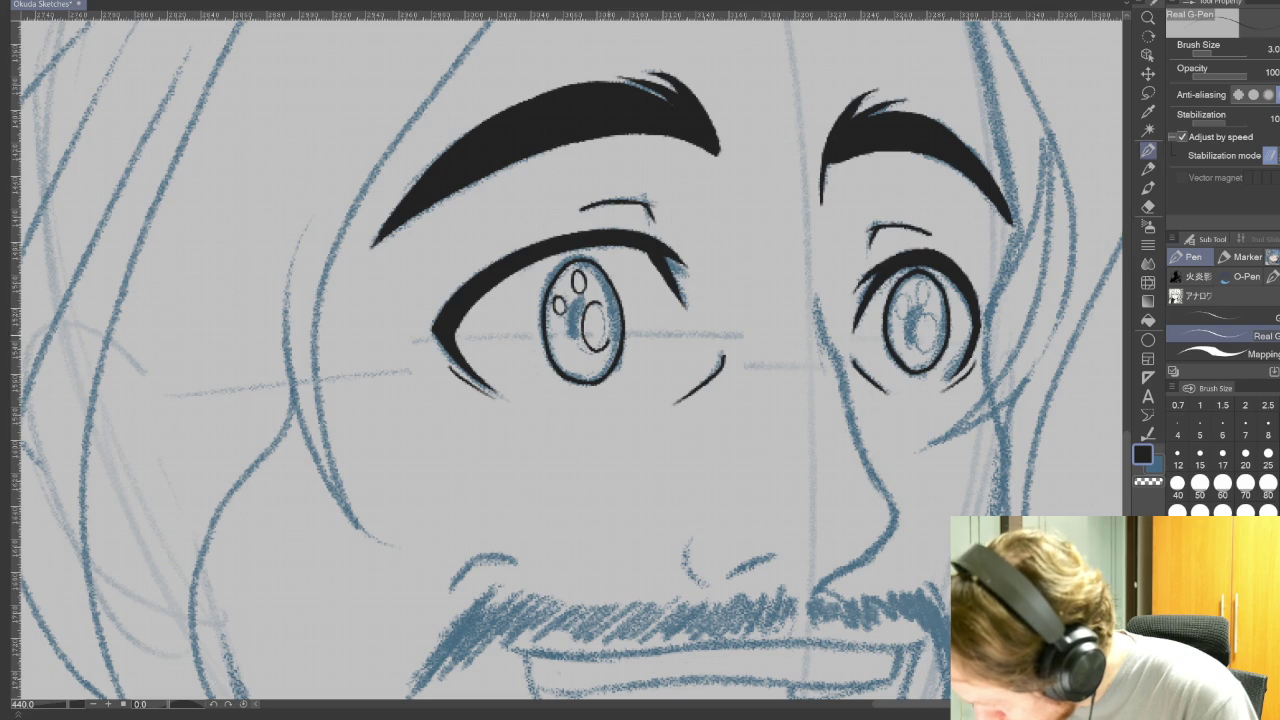
{"action": "mouse_move", "coordinate": [901, 297]}
{"action": "left_mouse_down"}
{"action": "mouse_move", "coordinate": [898, 319]}
{"action": "mouse_move", "coordinate": [902, 296]}
{"action": "left_mouse_up"}
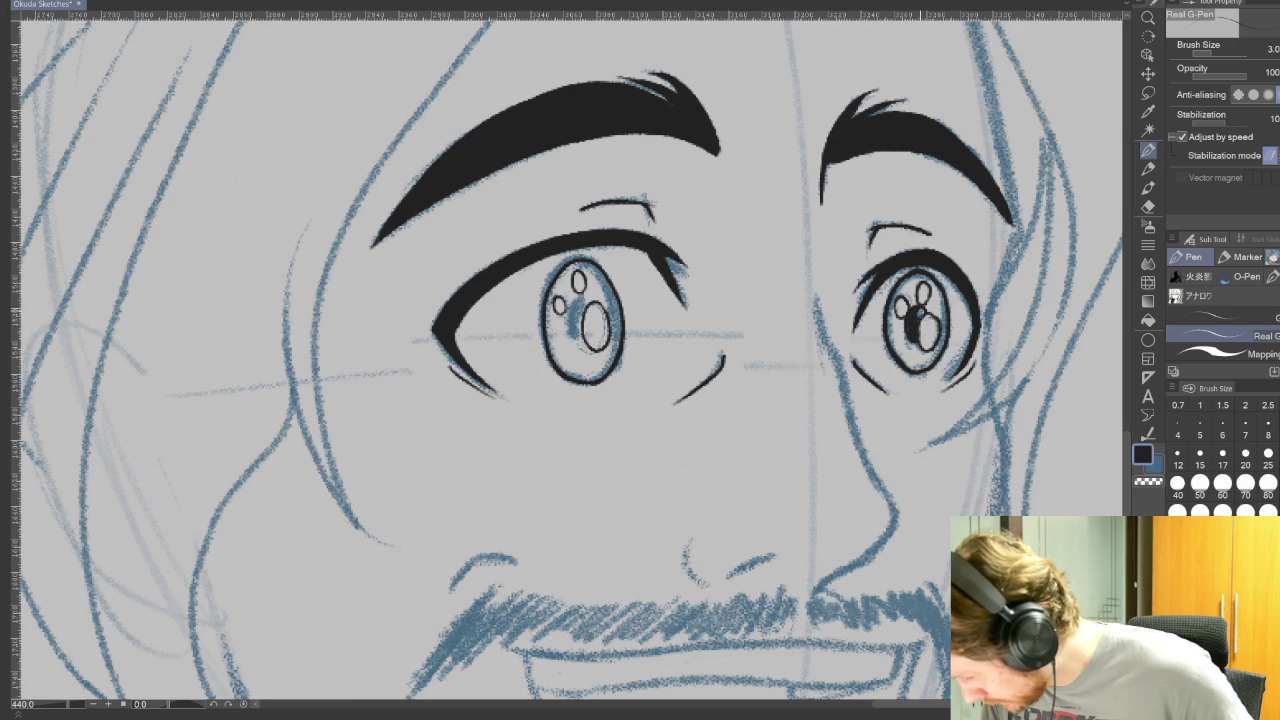
{"action": "left_click_drag", "start_coordinate": [572, 305], "coordinate": [580, 344]}
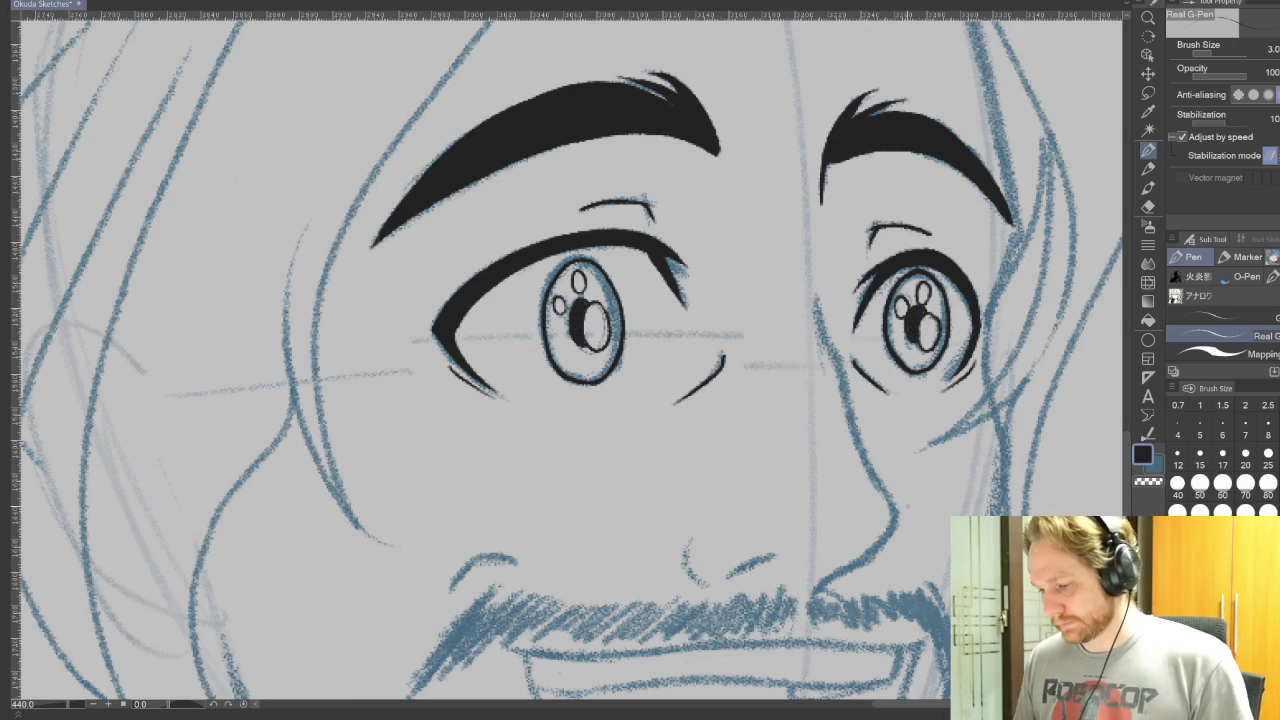
{"action": "left_click", "coordinate": [1200, 424]}
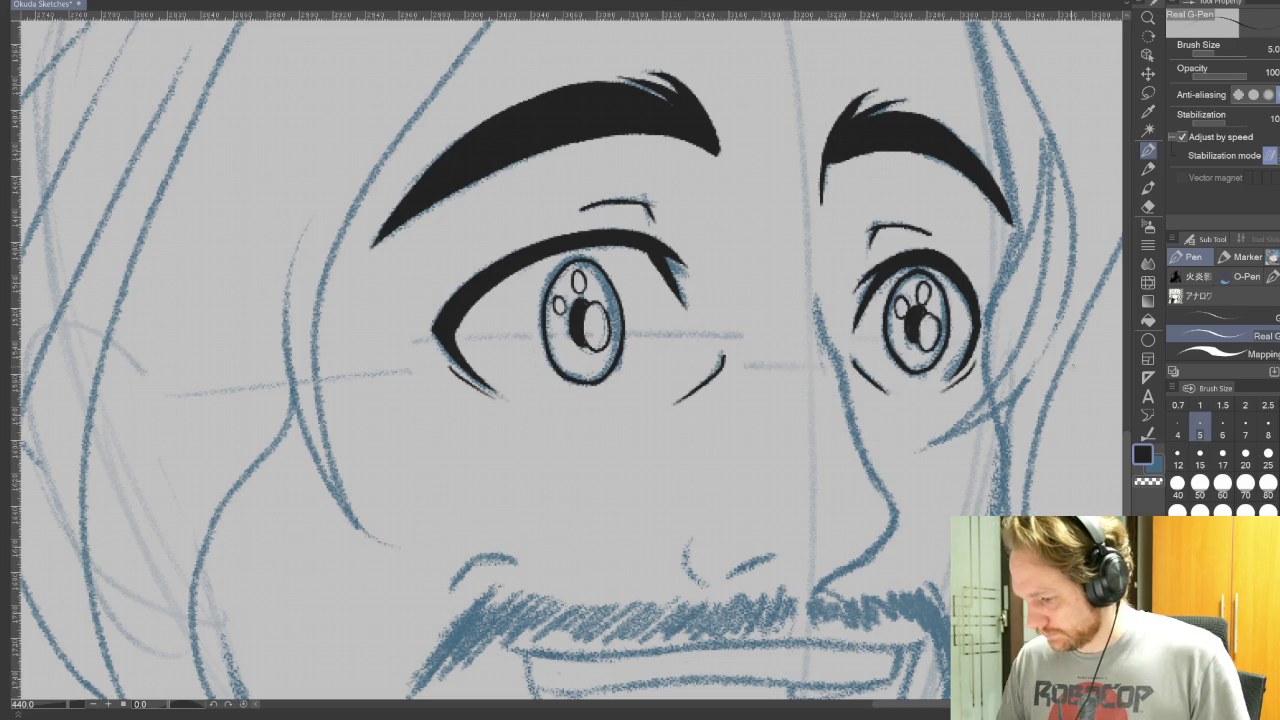
Ink the nose contour and the nostril beneath it, redoing the first contour stroke
{"action": "mouse_move", "coordinate": [816, 300]}
{"action": "left_mouse_down"}
{"action": "mouse_move", "coordinate": [898, 524]}
{"action": "mouse_move", "coordinate": [822, 580]}
{"action": "mouse_move", "coordinate": [866, 558]}
{"action": "mouse_move", "coordinate": [896, 520]}
{"action": "mouse_move", "coordinate": [803, 638]}
{"action": "mouse_move", "coordinate": [816, 410]}
{"action": "mouse_move", "coordinate": [760, 520]}
{"action": "left_mouse_up"}
{"action": "key", "text": "ctrl+z"}
{"action": "key", "text": "r"}
{"action": "key", "text": "p"}
{"action": "key", "text": "r"}
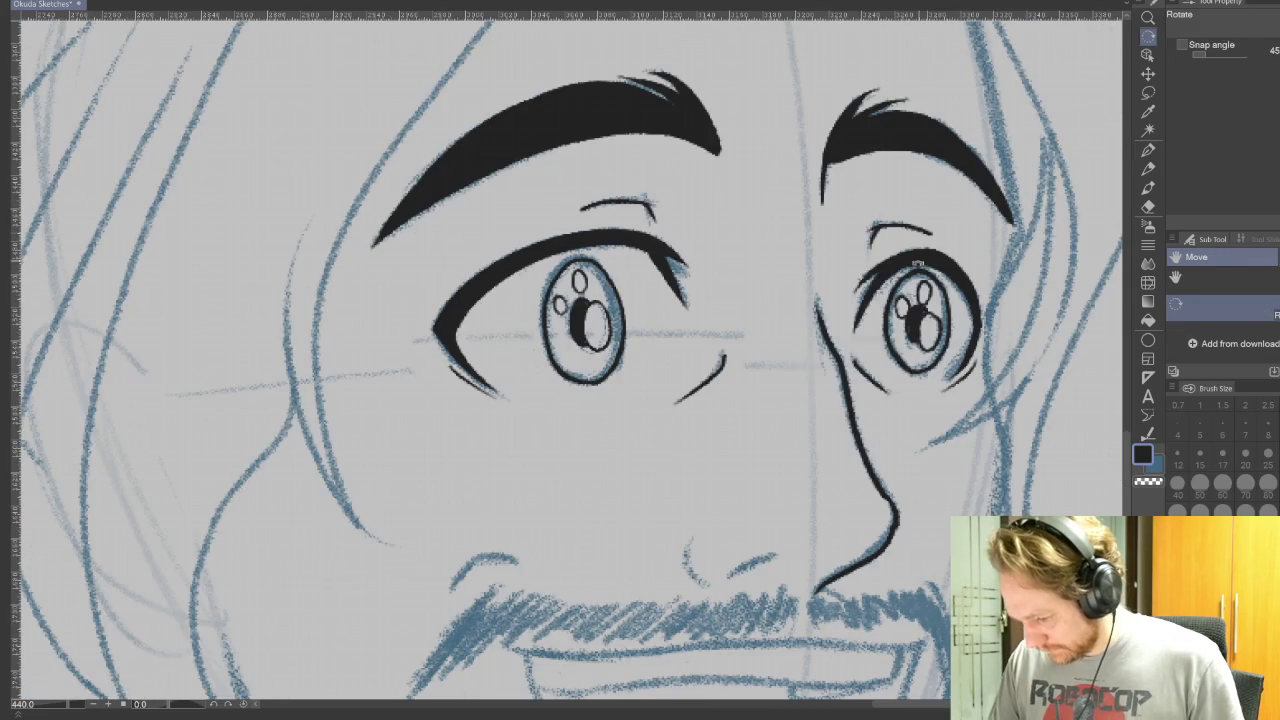
{"action": "key", "text": "p"}
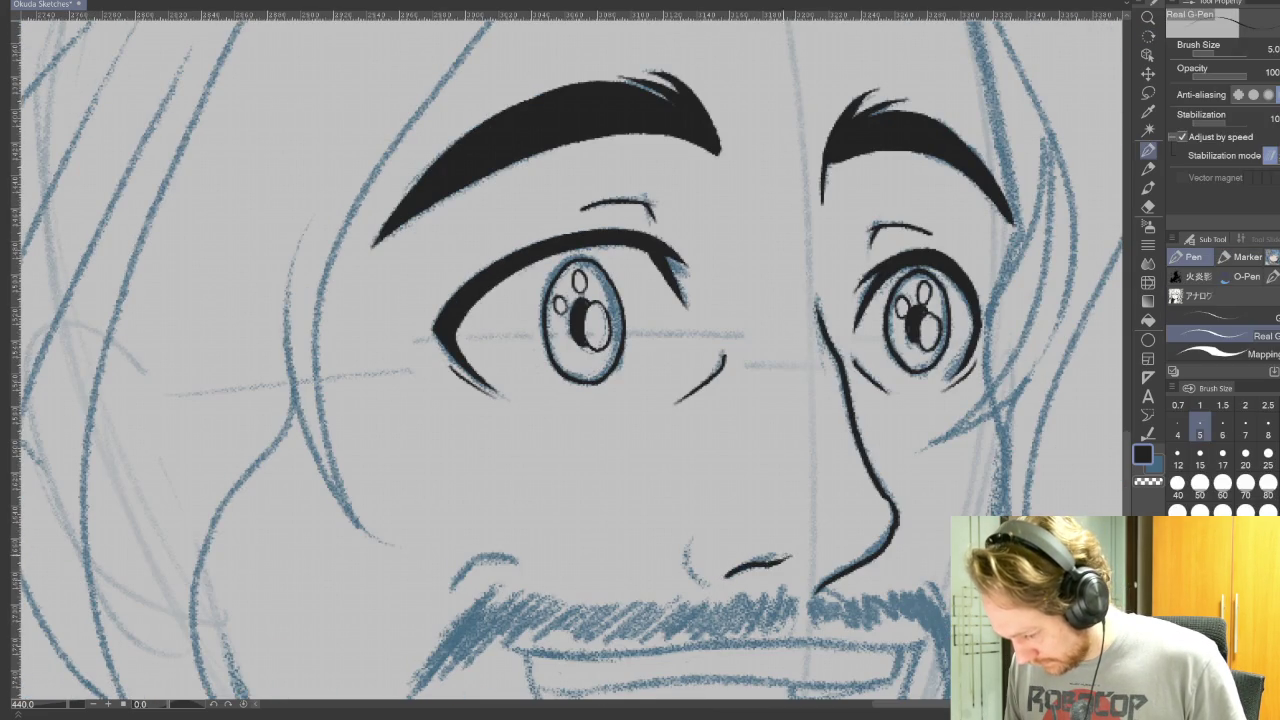
{"action": "mouse_move", "coordinate": [768, 562]}
{"action": "left_mouse_down"}
{"action": "mouse_move", "coordinate": [730, 576]}
{"action": "mouse_move", "coordinate": [685, 546]}
{"action": "left_mouse_up"}
Ink the upper lip line under the moustache, removing a stray mark beside it
{"action": "left_click_drag", "start_coordinate": [916, 556], "coordinate": [1100, 365]}
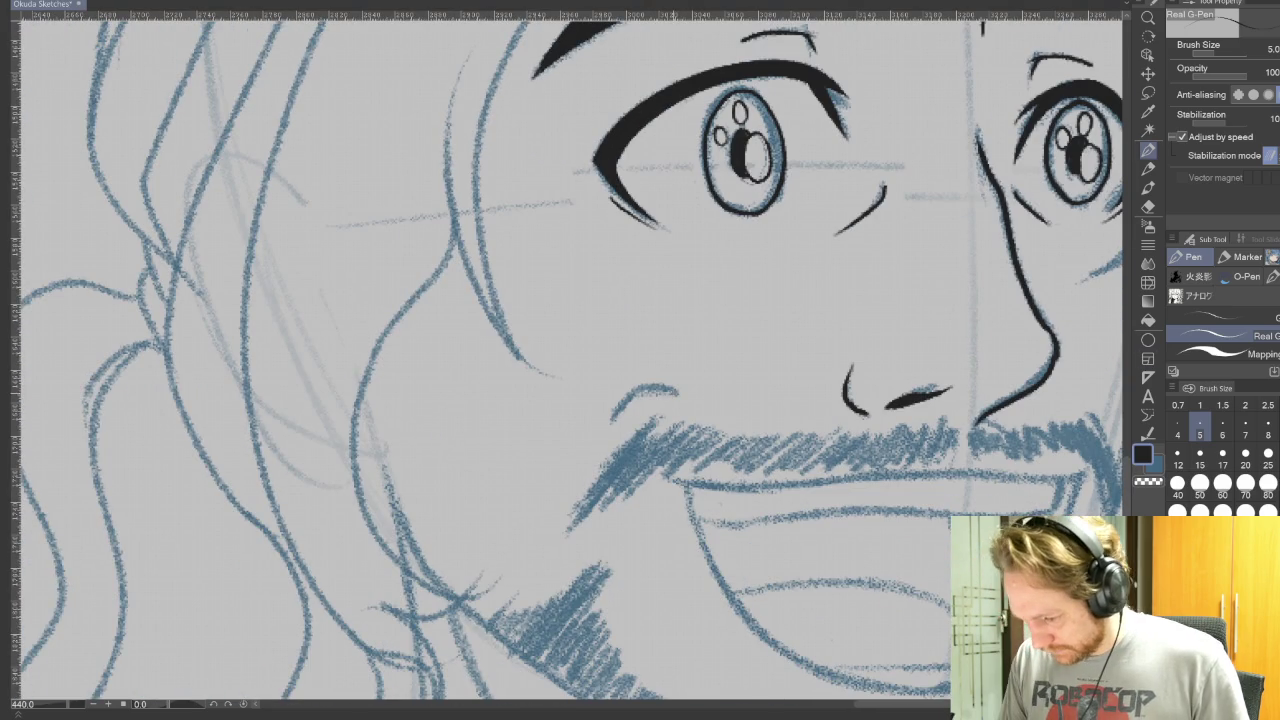
{"action": "left_click_drag", "start_coordinate": [612, 418], "coordinate": [640, 390]}
{"action": "left_click_drag", "start_coordinate": [1050, 520], "coordinate": [820, 470]}
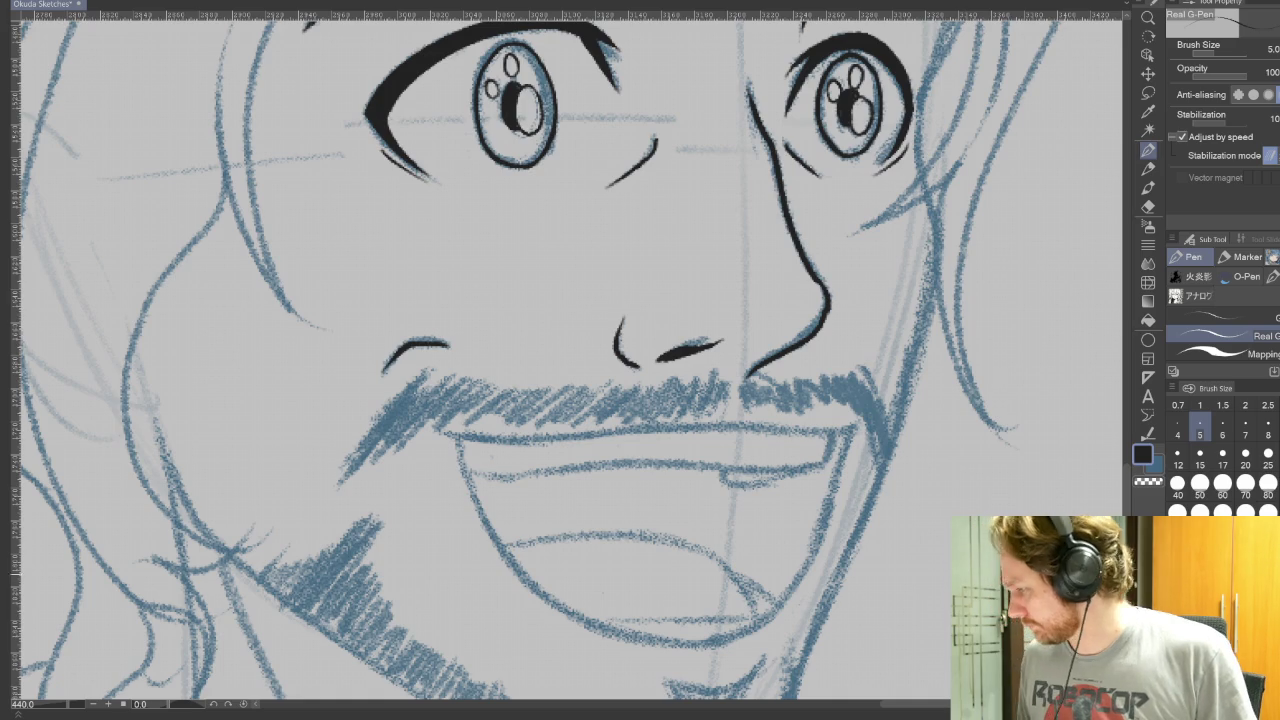
{"action": "left_click_drag", "start_coordinate": [966, 528], "coordinate": [996, 383]}
{"action": "mouse_move", "coordinate": [919, 511]}
{"action": "left_mouse_down"}
{"action": "mouse_move", "coordinate": [874, 534]}
{"action": "mouse_move", "coordinate": [922, 387]}
{"action": "left_mouse_up"}
{"action": "key", "text": "p"}
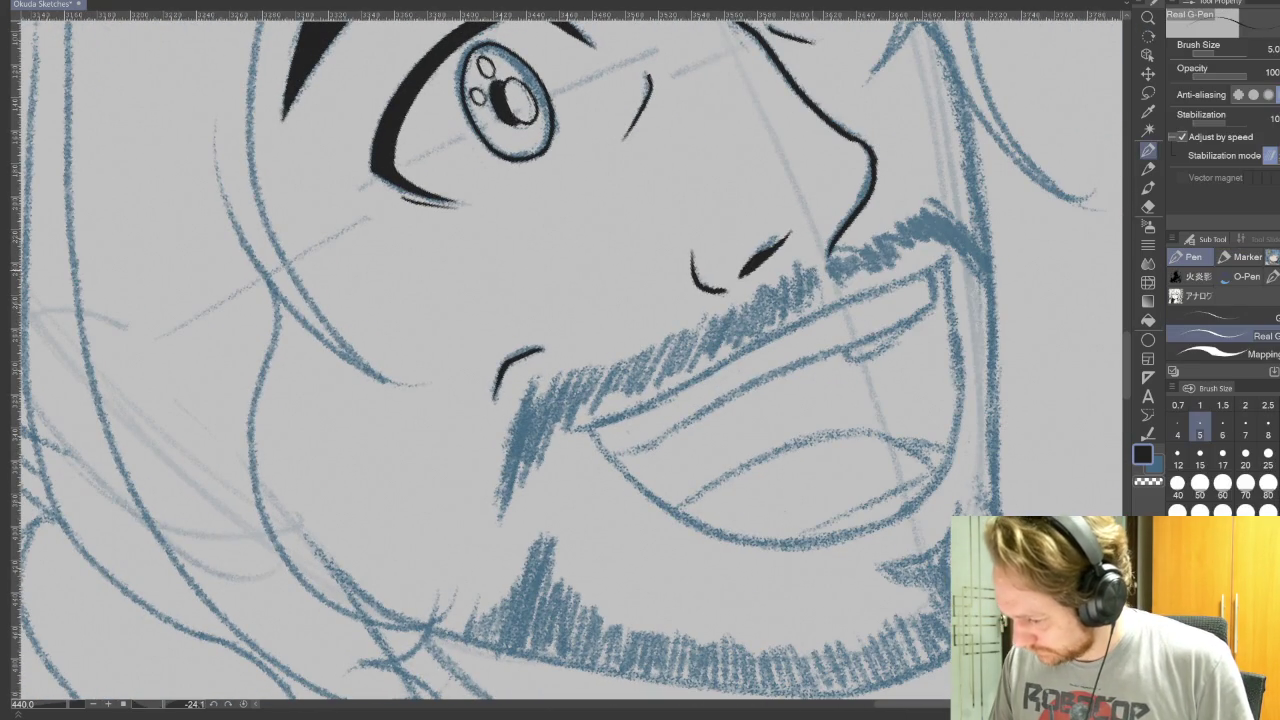
{"action": "key", "text": "ctrl+z"}
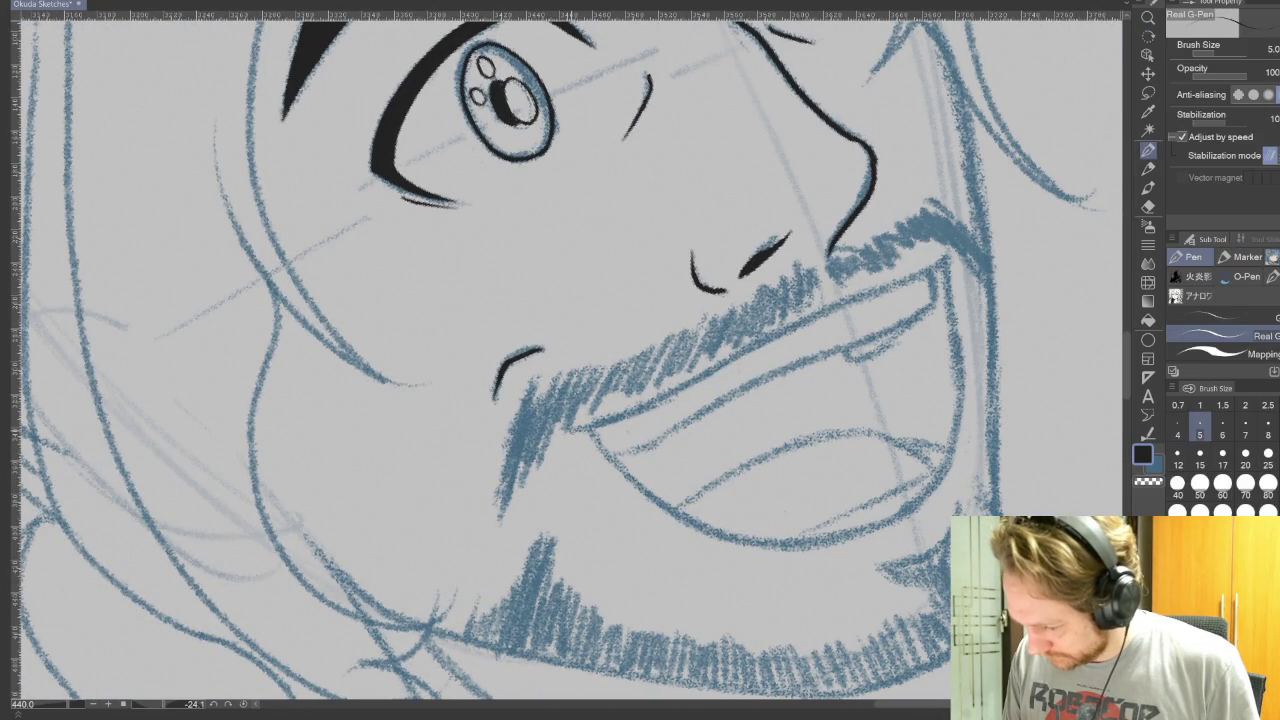
{"action": "left_click_drag", "start_coordinate": [572, 432], "coordinate": [950, 258]}
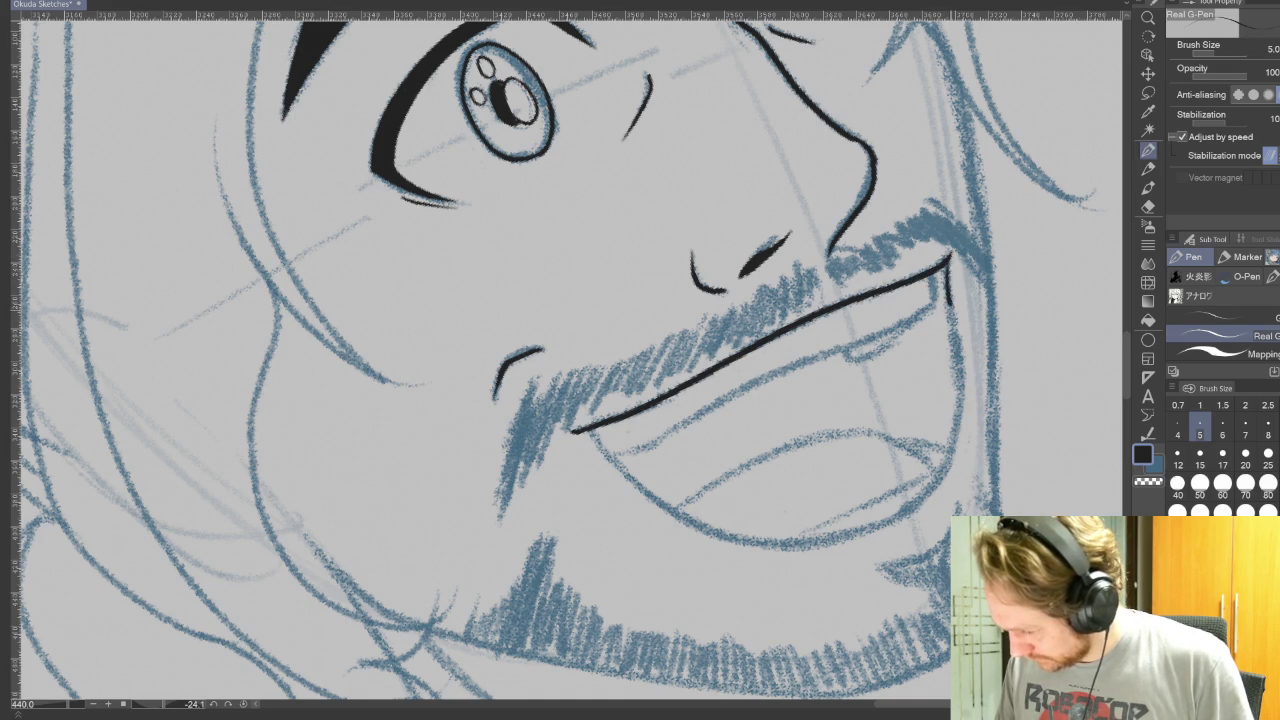
{"action": "key", "text": "r"}
{"action": "left_click_drag", "start_coordinate": [700, 200], "coordinate": [400, 450]}
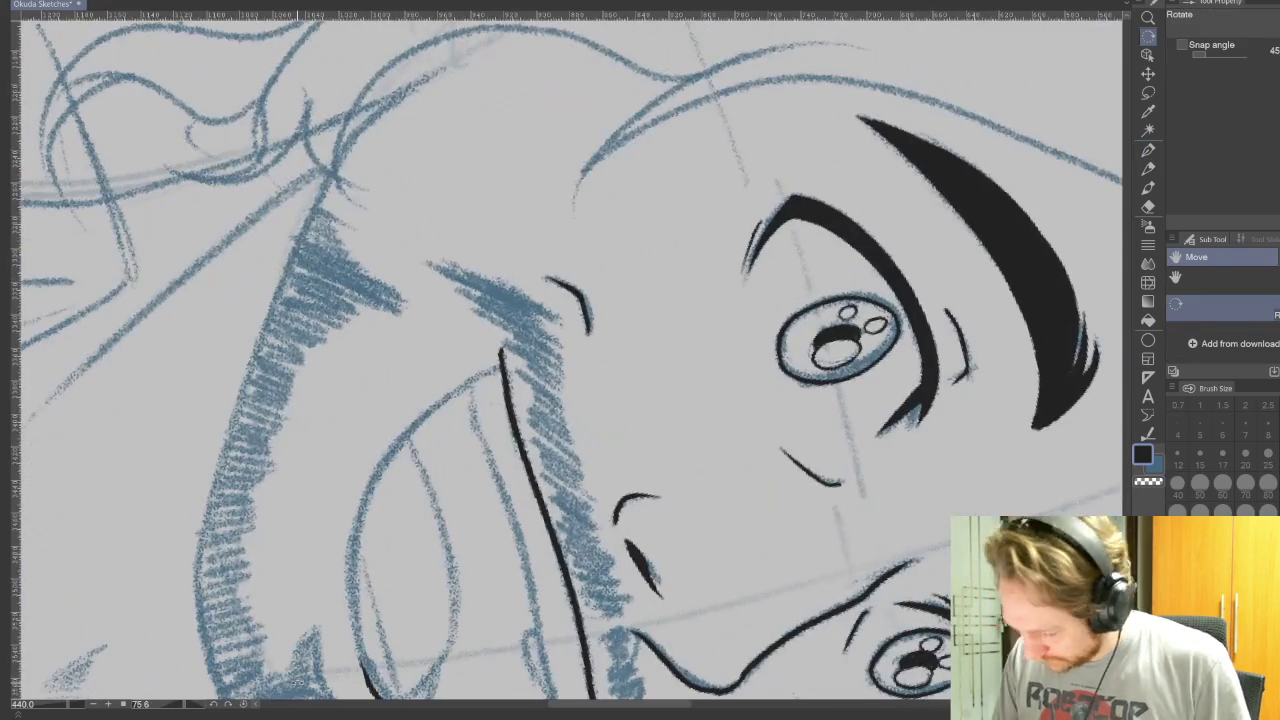
Ink the mouth's outer edge, upper teeth line and curved tongue, then reset the canvas rotation
{"action": "key", "text": "p"}
{"action": "mouse_move", "coordinate": [350, 605]}
{"action": "left_mouse_down"}
{"action": "mouse_move", "coordinate": [335, 488]}
{"action": "mouse_move", "coordinate": [418, 338]}
{"action": "mouse_move", "coordinate": [490, 288]}
{"action": "left_mouse_up"}
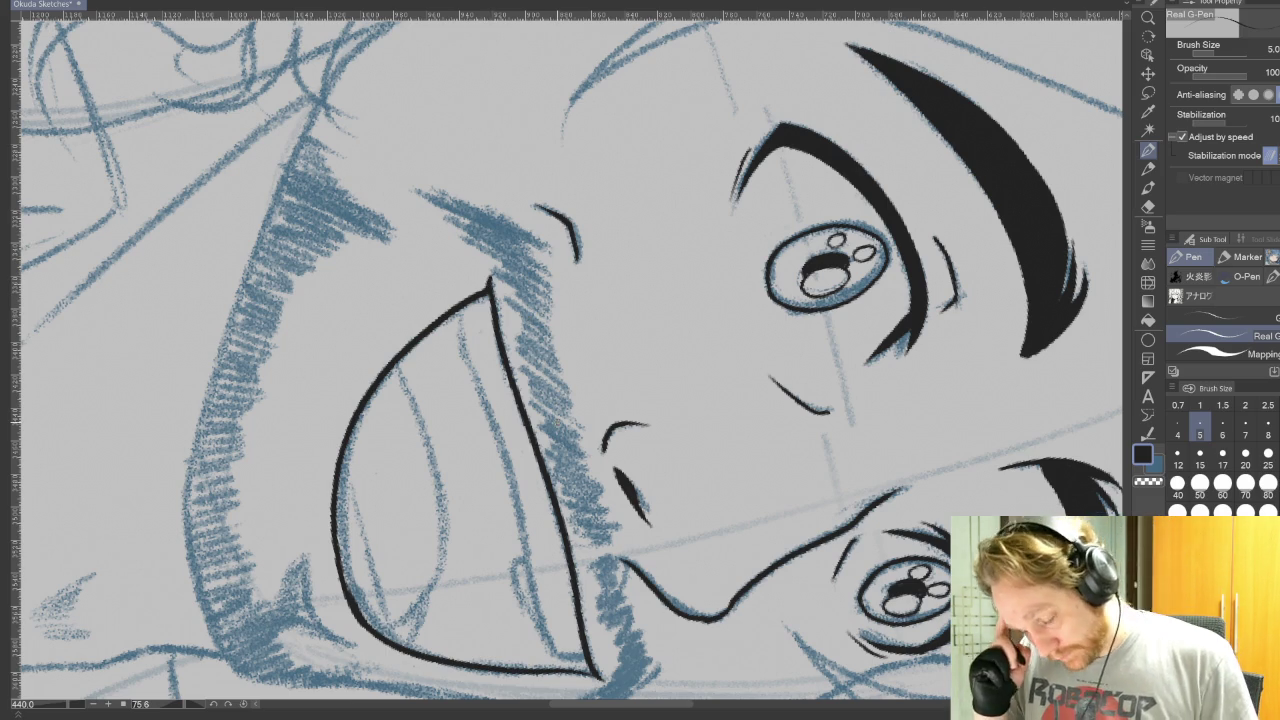
{"action": "left_click_drag", "start_coordinate": [462, 302], "coordinate": [547, 645]}
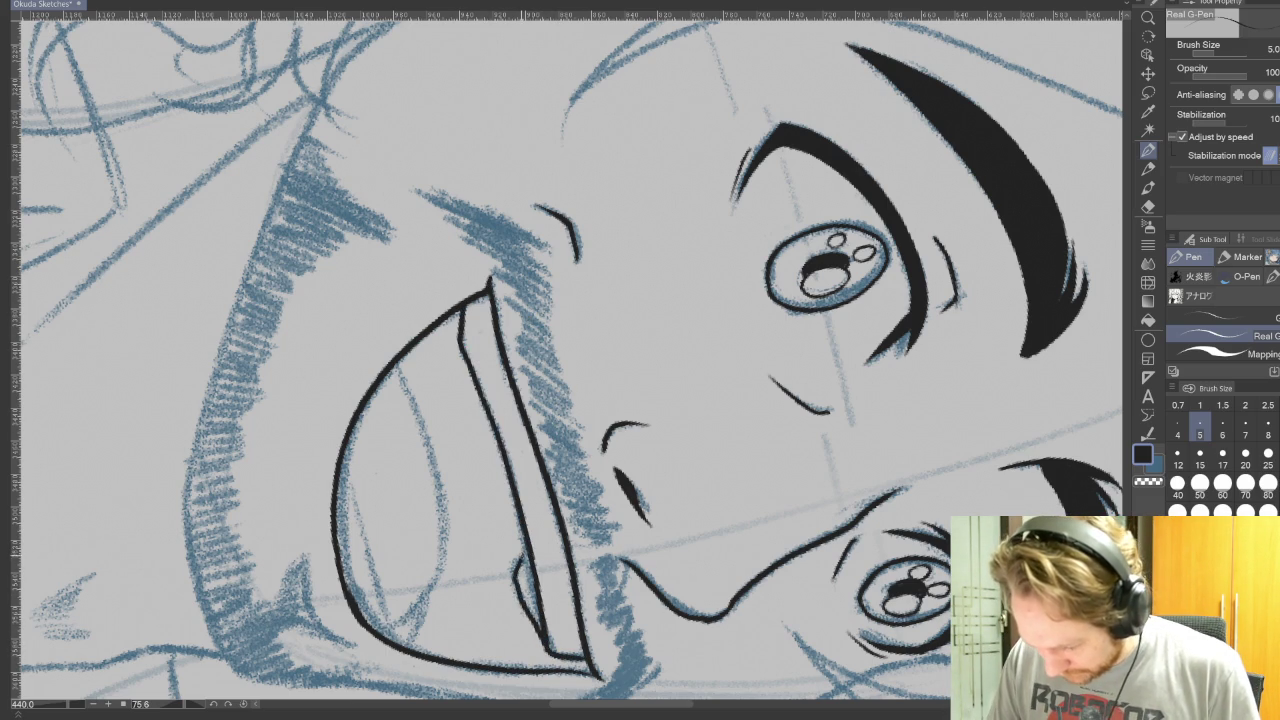
{"action": "key", "text": "ctrl+z"}
{"action": "left_click_drag", "start_coordinate": [522, 555], "coordinate": [519, 605]}
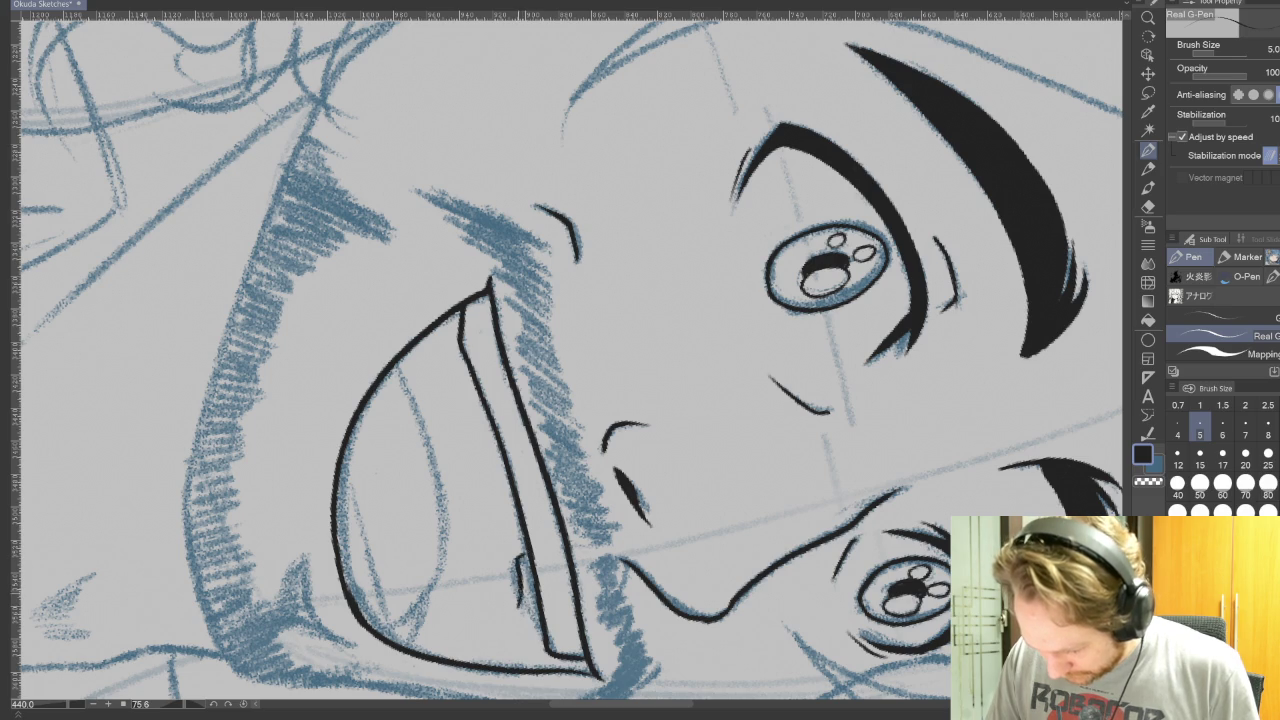
{"action": "key", "text": "ctrl+z"}
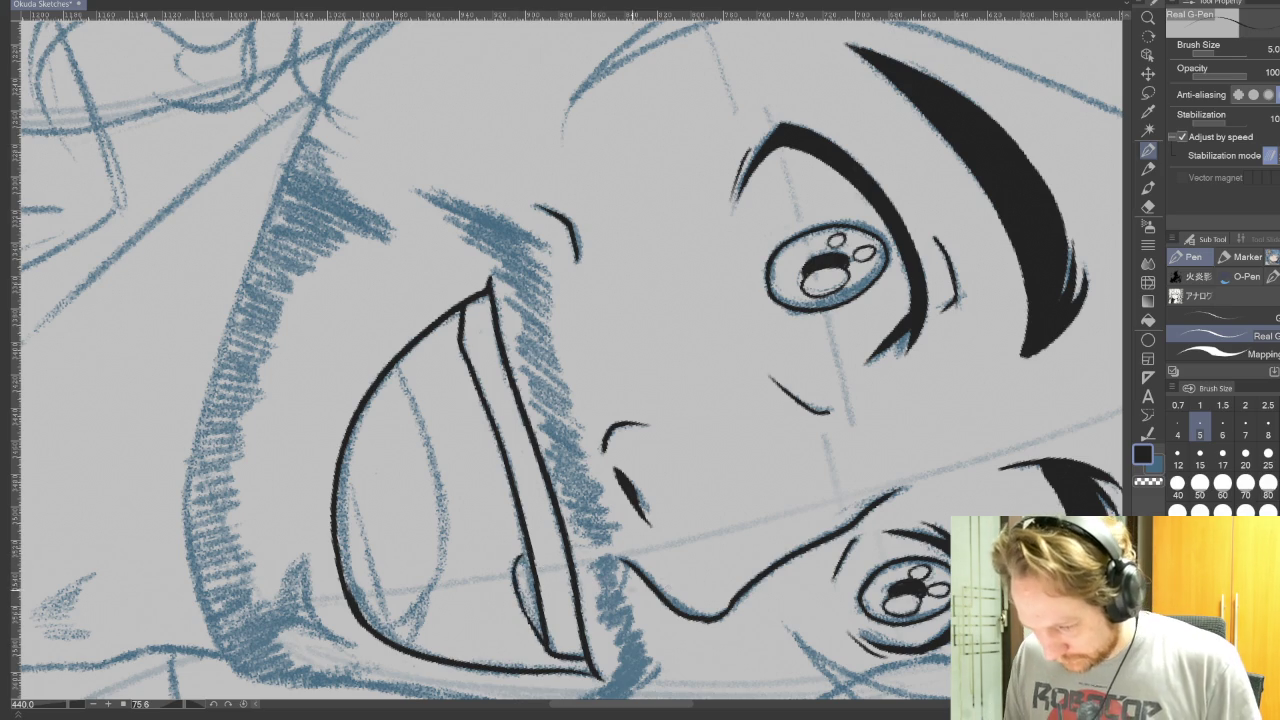
{"action": "left_click_drag", "start_coordinate": [760, 250], "coordinate": [420, 470]}
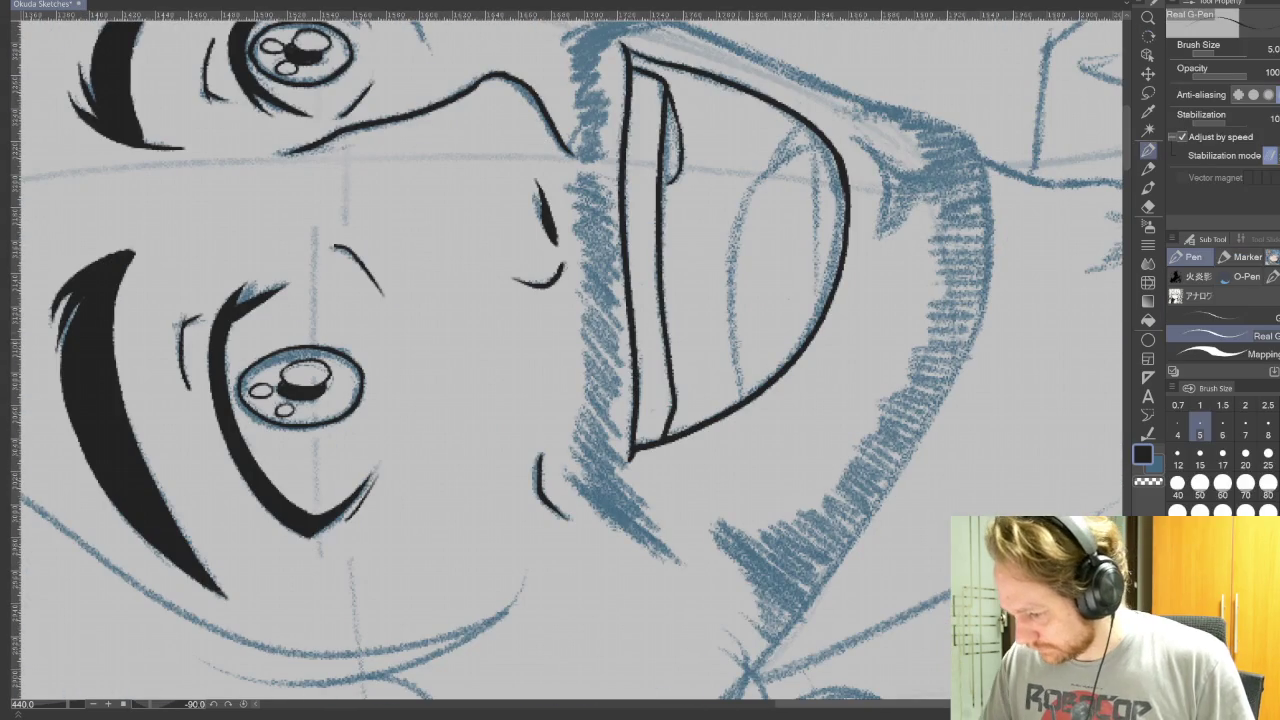
{"action": "mouse_move", "coordinate": [742, 402]}
{"action": "left_mouse_down"}
{"action": "mouse_move", "coordinate": [728, 250]}
{"action": "mouse_move", "coordinate": [812, 148]}
{"action": "mouse_move", "coordinate": [818, 312]}
{"action": "mouse_move", "coordinate": [806, 124]}
{"action": "left_mouse_up"}
{"action": "key", "text": "ctrl+z"}
{"action": "key", "text": "ctrl+@"}
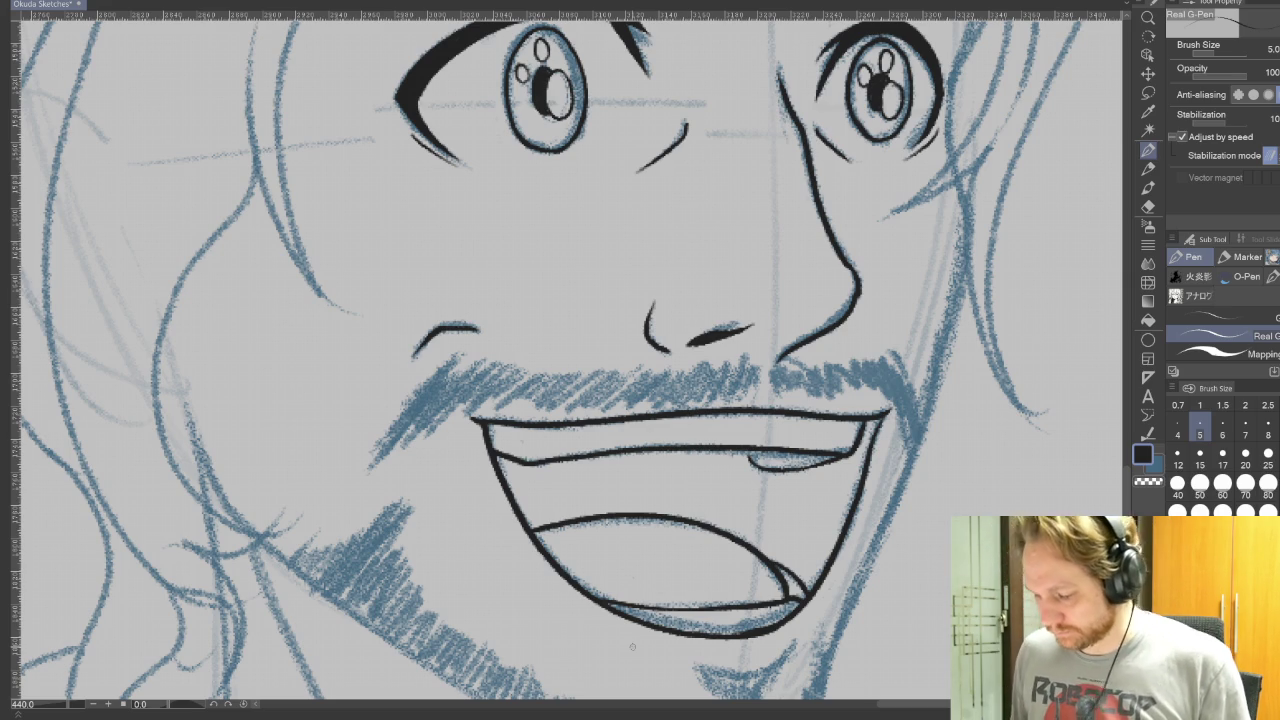
{"action": "scroll", "coordinate": [940, 400], "scroll_direction": "up", "scroll_amount": 5}
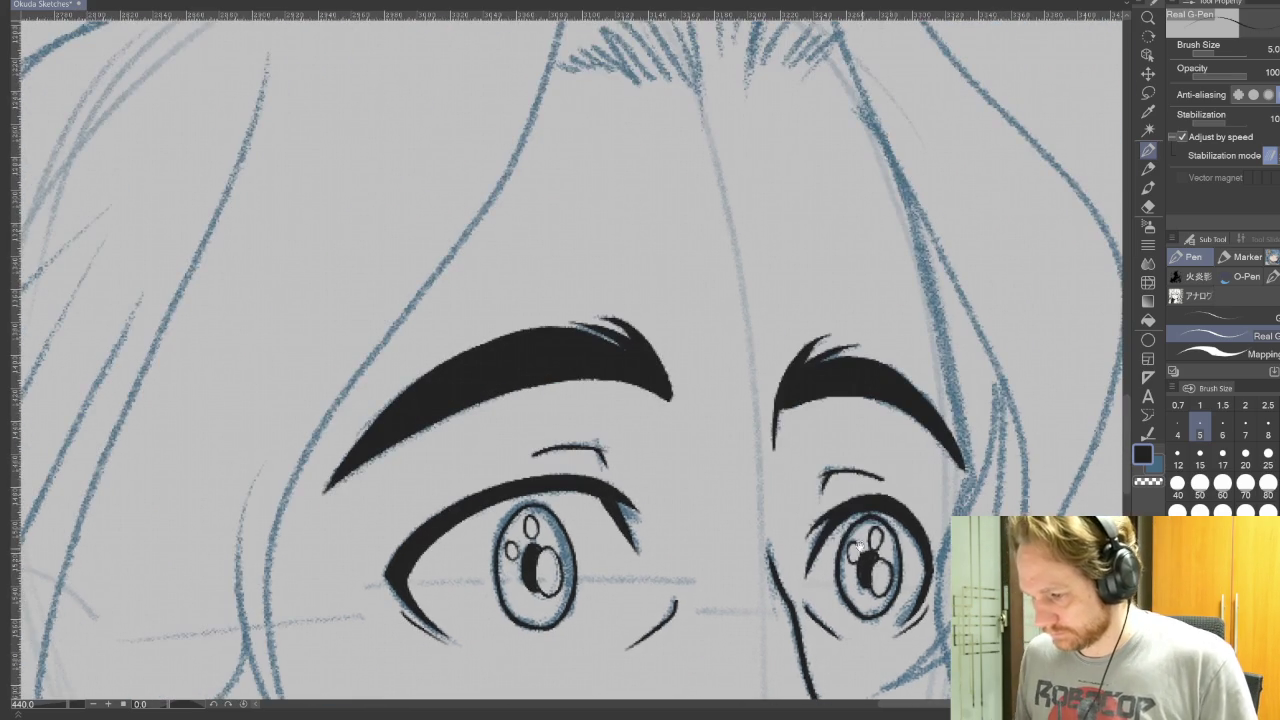
Ink the hairline above the forehead and the right hair strand down past the jaw
{"action": "scroll", "coordinate": [660, 400], "scroll_direction": "down", "scroll_amount": 5}
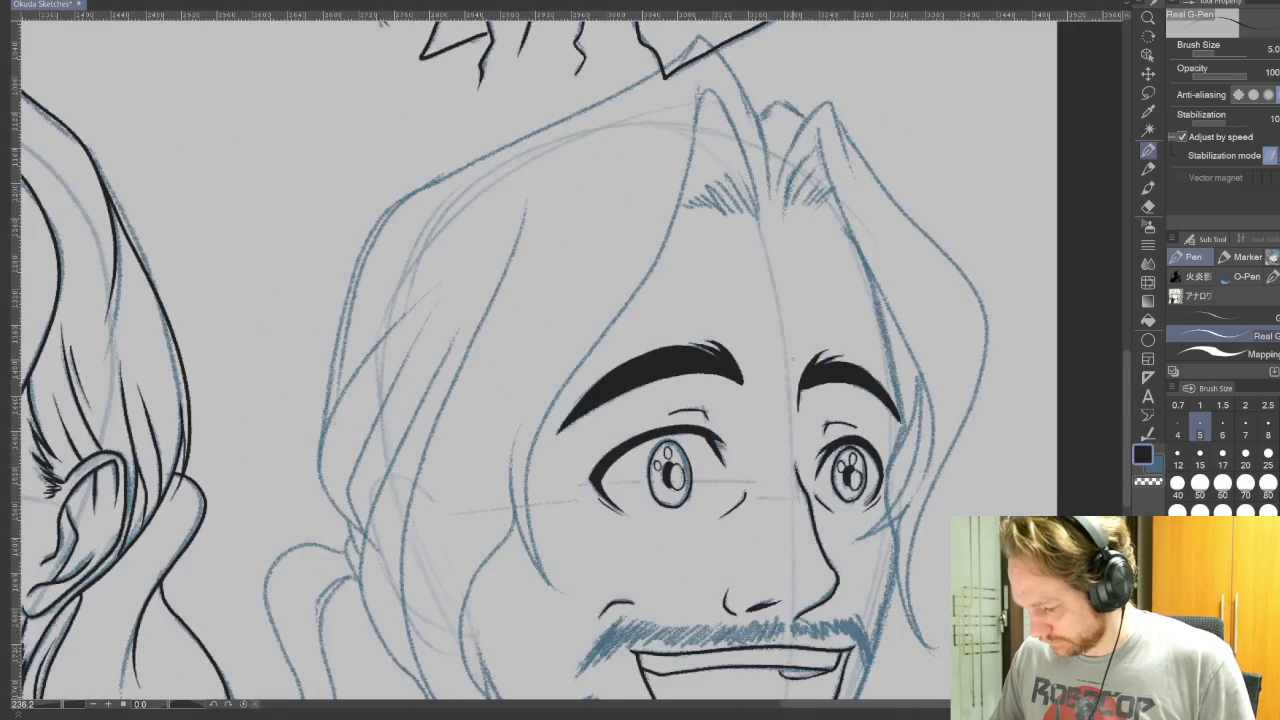
{"action": "mouse_move", "coordinate": [723, 318]}
{"action": "left_mouse_down"}
{"action": "mouse_move", "coordinate": [763, 215]}
{"action": "mouse_move", "coordinate": [788, 336]}
{"action": "left_mouse_up"}
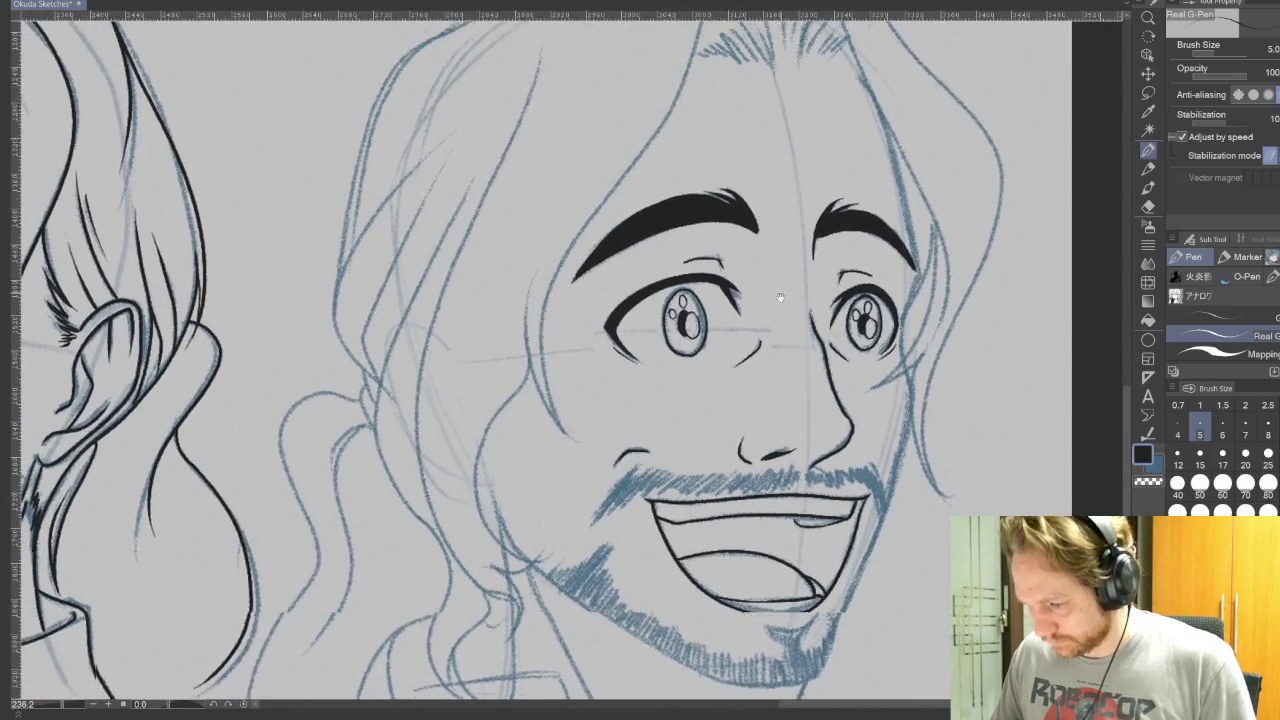
{"action": "mouse_move", "coordinate": [927, 530]}
{"action": "left_mouse_down"}
{"action": "mouse_move", "coordinate": [770, 700]}
{"action": "mouse_move", "coordinate": [598, 426]}
{"action": "mouse_move", "coordinate": [694, 536]}
{"action": "left_mouse_up"}
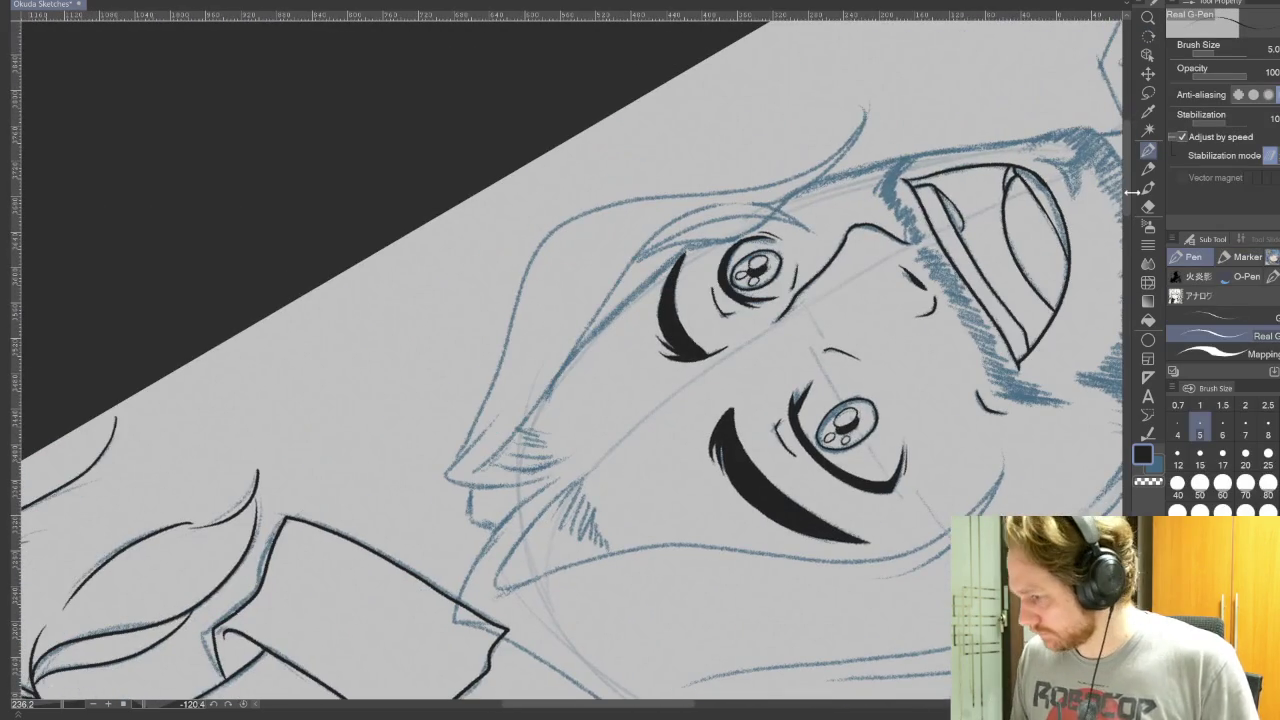
{"action": "mouse_move", "coordinate": [474, 474]}
{"action": "left_mouse_down"}
{"action": "mouse_move", "coordinate": [672, 220]}
{"action": "mouse_move", "coordinate": [730, 198]}
{"action": "left_mouse_up"}
{"action": "mouse_move", "coordinate": [730, 300]}
{"action": "left_mouse_down"}
{"action": "mouse_move", "coordinate": [484, 683]}
{"action": "mouse_move", "coordinate": [809, 580]}
{"action": "mouse_move", "coordinate": [806, 407]}
{"action": "left_mouse_up"}
{"action": "left_click_drag", "start_coordinate": [686, 380], "coordinate": [614, 500]}
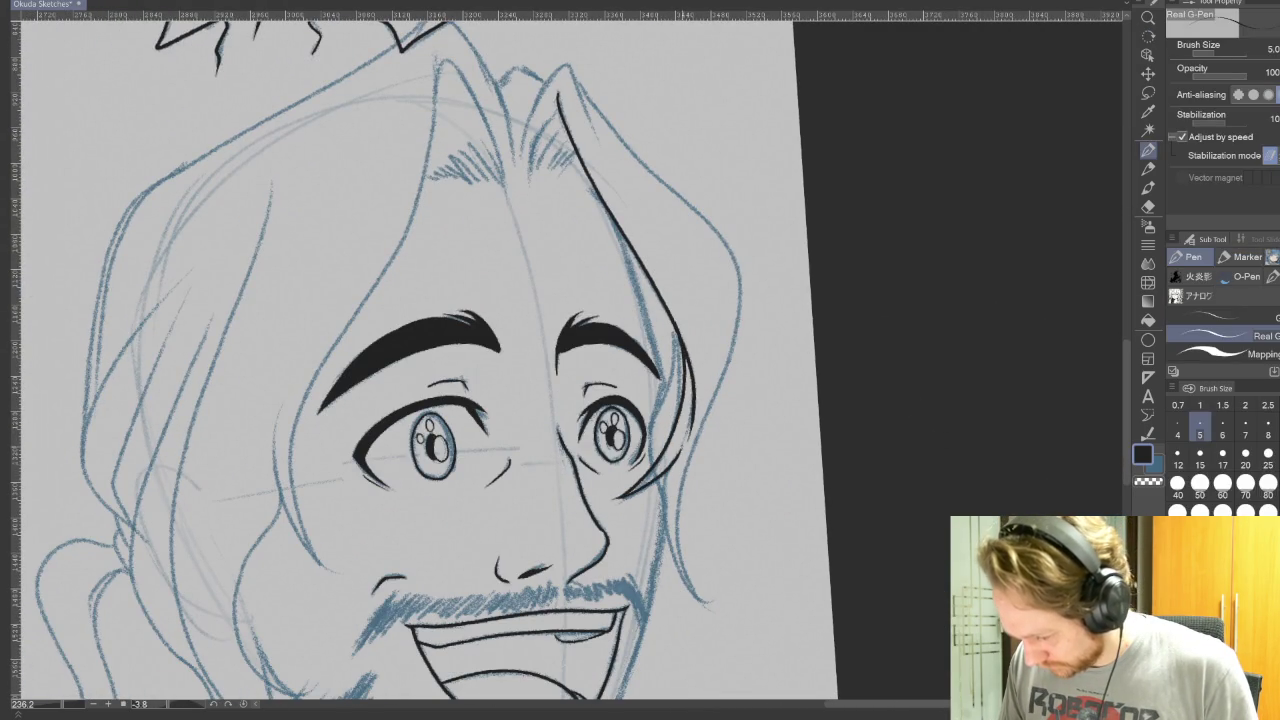
{"action": "mouse_move", "coordinate": [667, 475]}
{"action": "left_mouse_down"}
{"action": "mouse_move", "coordinate": [706, 598]}
{"action": "mouse_move", "coordinate": [680, 540]}
{"action": "mouse_move", "coordinate": [738, 278]}
{"action": "mouse_move", "coordinate": [672, 188]}
{"action": "mouse_move", "coordinate": [578, 100]}
{"action": "left_mouse_up"}
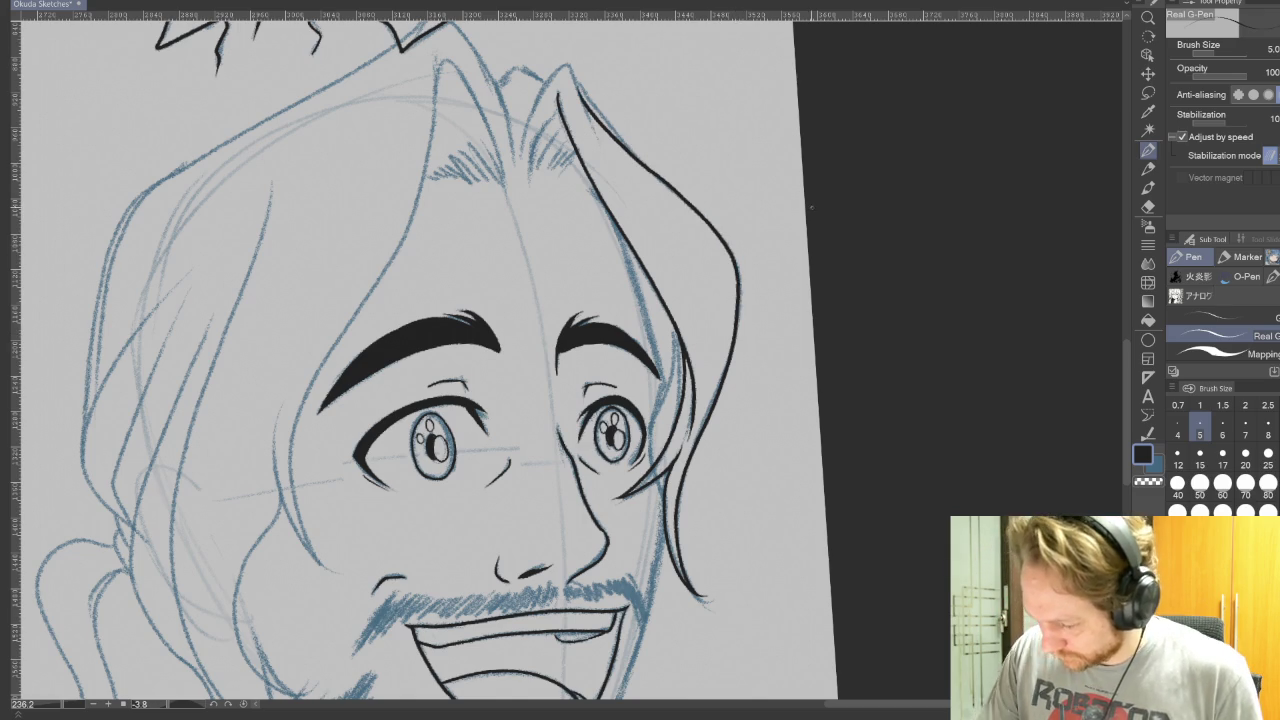
{"action": "scroll", "coordinate": [833, 425], "scroll_direction": "up", "scroll_amount": 1}
{"action": "scroll", "coordinate": [833, 425], "scroll_direction": "up", "scroll_amount": 1}
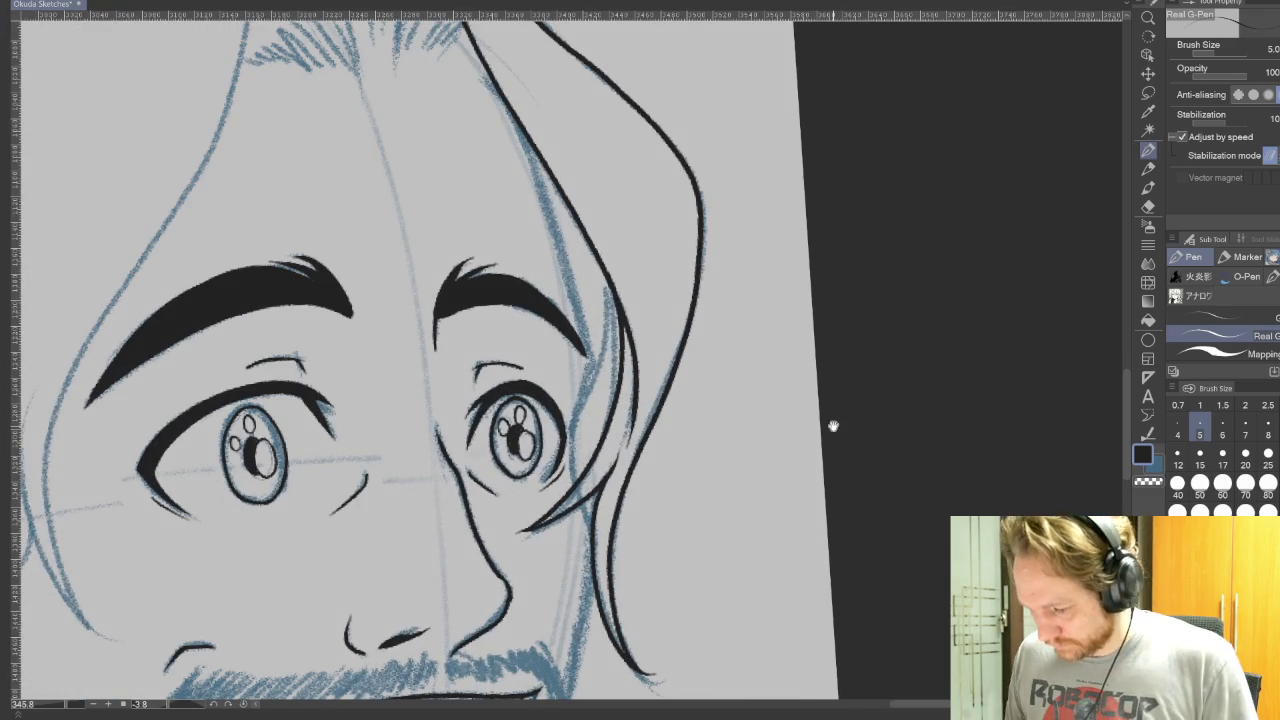
Ink the hair tip's left edge and add hatching strokes inside it
{"action": "scroll", "coordinate": [903, 456], "scroll_direction": "up", "scroll_amount": 1}
{"action": "left_click_drag", "start_coordinate": [903, 456], "coordinate": [973, 576]}
{"action": "mouse_move", "coordinate": [558, 302]}
{"action": "left_mouse_down"}
{"action": "mouse_move", "coordinate": [585, 225]}
{"action": "mouse_move", "coordinate": [628, 174]}
{"action": "mouse_move", "coordinate": [674, 284]}
{"action": "left_mouse_up"}
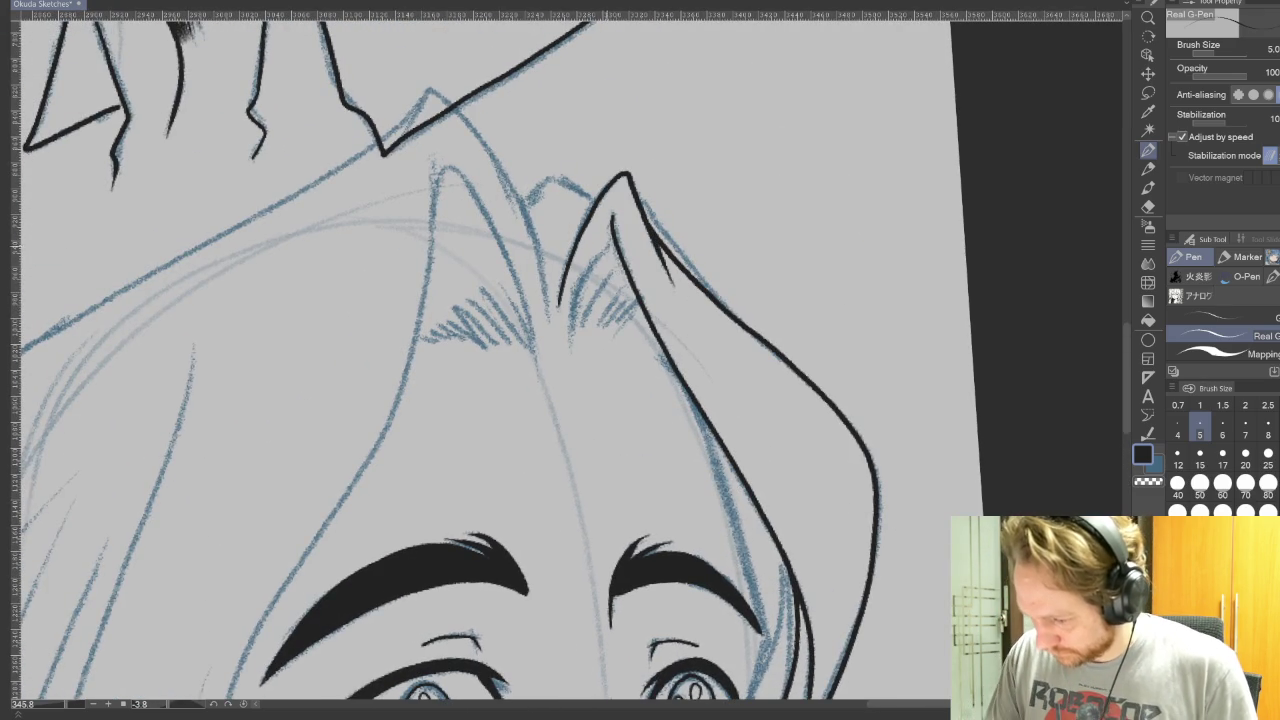
{"action": "left_click_drag", "start_coordinate": [612, 230], "coordinate": [572, 320]}
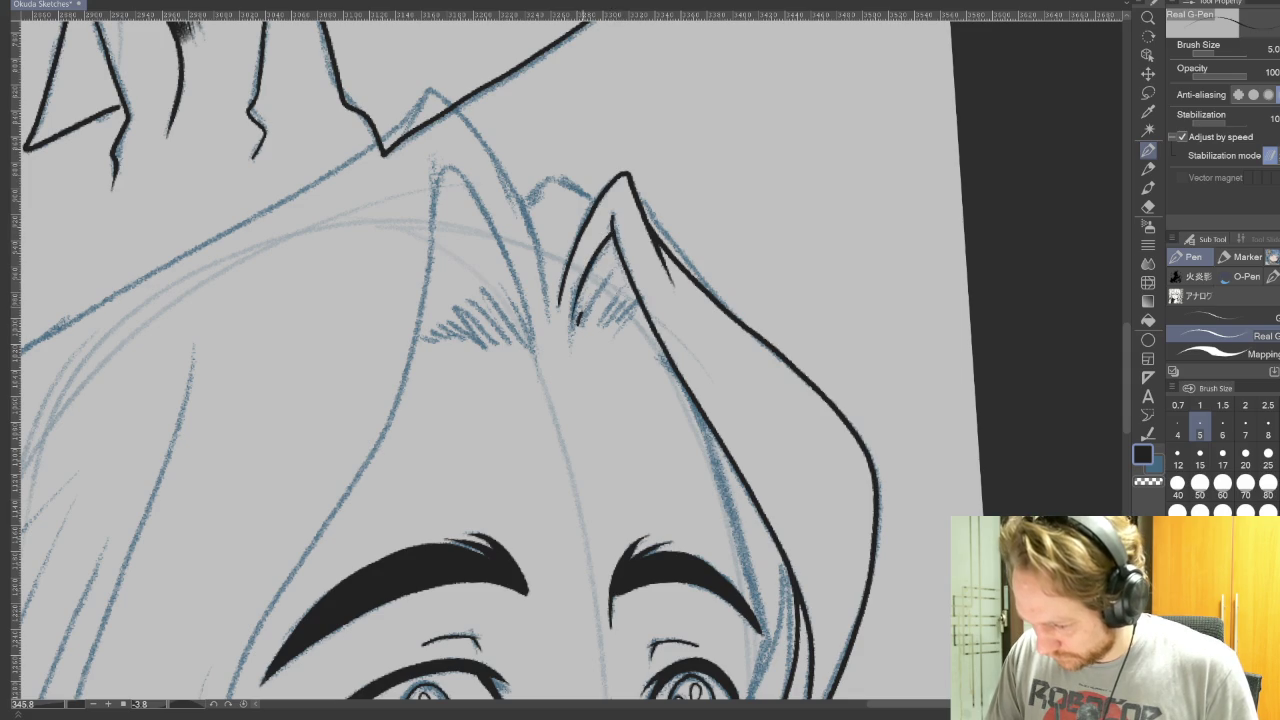
{"action": "left_click_drag", "start_coordinate": [614, 276], "coordinate": [592, 330]}
{"action": "left_click_drag", "start_coordinate": [626, 282], "coordinate": [598, 326]}
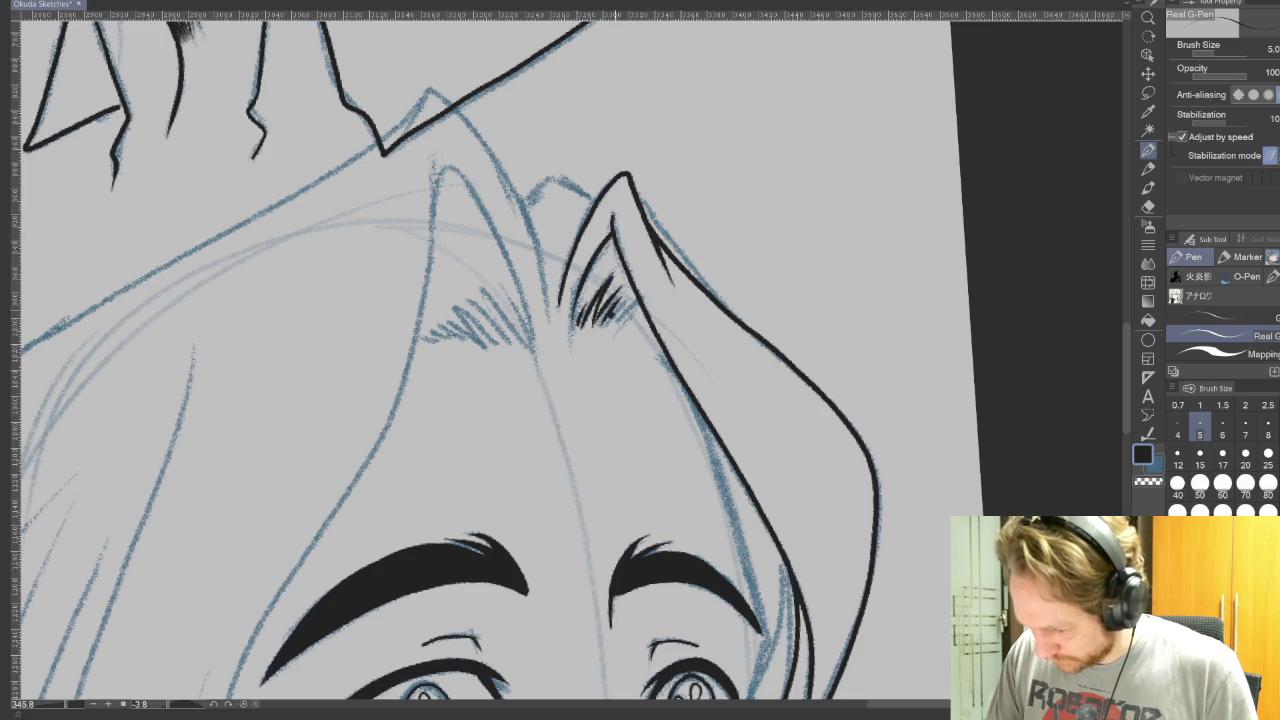
Ink the hair lines running down from the ear tip and curving past the left eye
{"action": "mouse_move", "coordinate": [799, 351]}
{"action": "left_mouse_down"}
{"action": "mouse_move", "coordinate": [929, 391]}
{"action": "mouse_move", "coordinate": [900, 600]}
{"action": "left_mouse_up"}
{"action": "left_click_drag", "start_coordinate": [505, 274], "coordinate": [622, 274]}
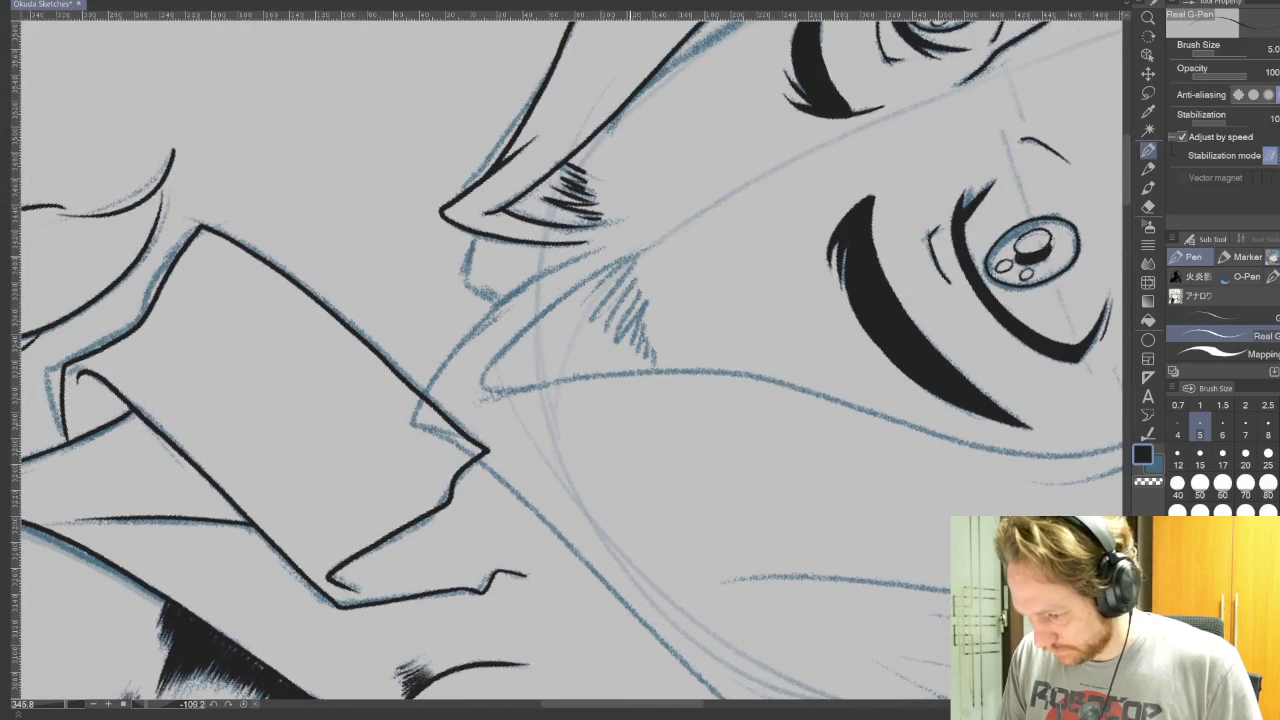
{"action": "left_click_drag", "start_coordinate": [800, 400], "coordinate": [560, 600]}
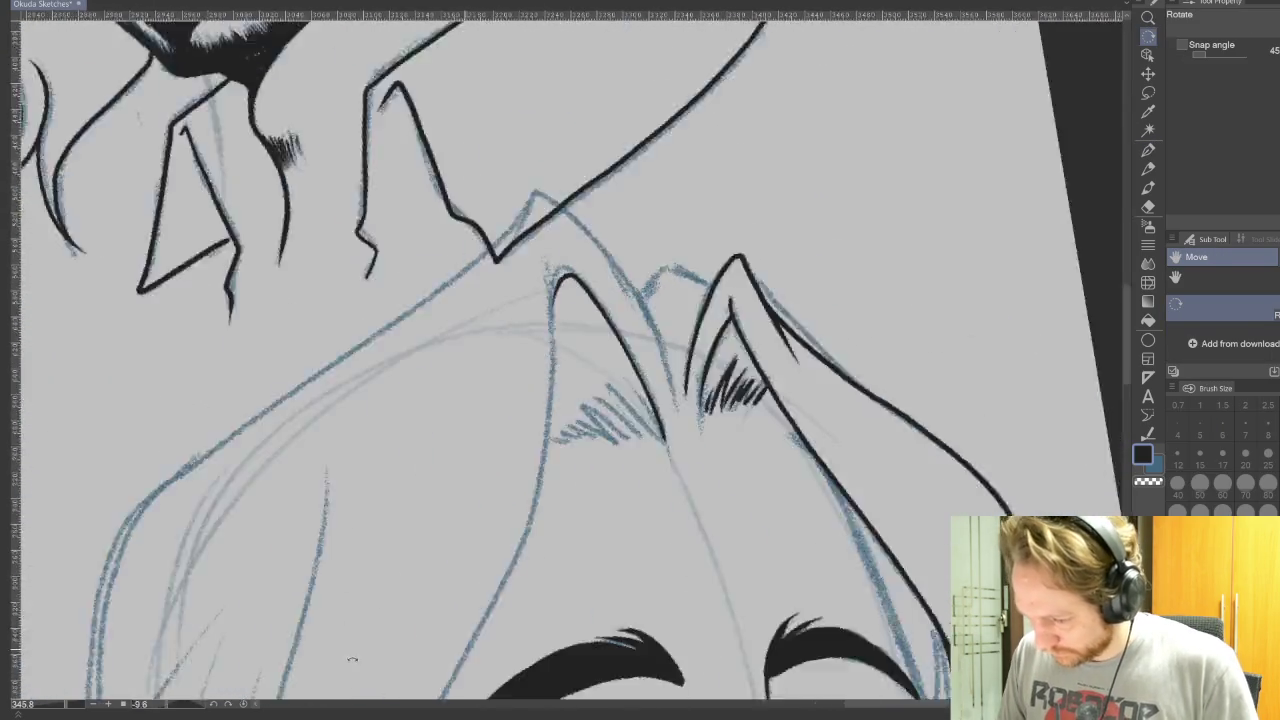
{"action": "left_click_drag", "start_coordinate": [770, 360], "coordinate": [938, 143]}
{"action": "mouse_move", "coordinate": [782, 70]}
{"action": "left_mouse_down"}
{"action": "mouse_move", "coordinate": [686, 190]}
{"action": "mouse_move", "coordinate": [302, 532]}
{"action": "mouse_move", "coordinate": [296, 645]}
{"action": "left_mouse_up"}
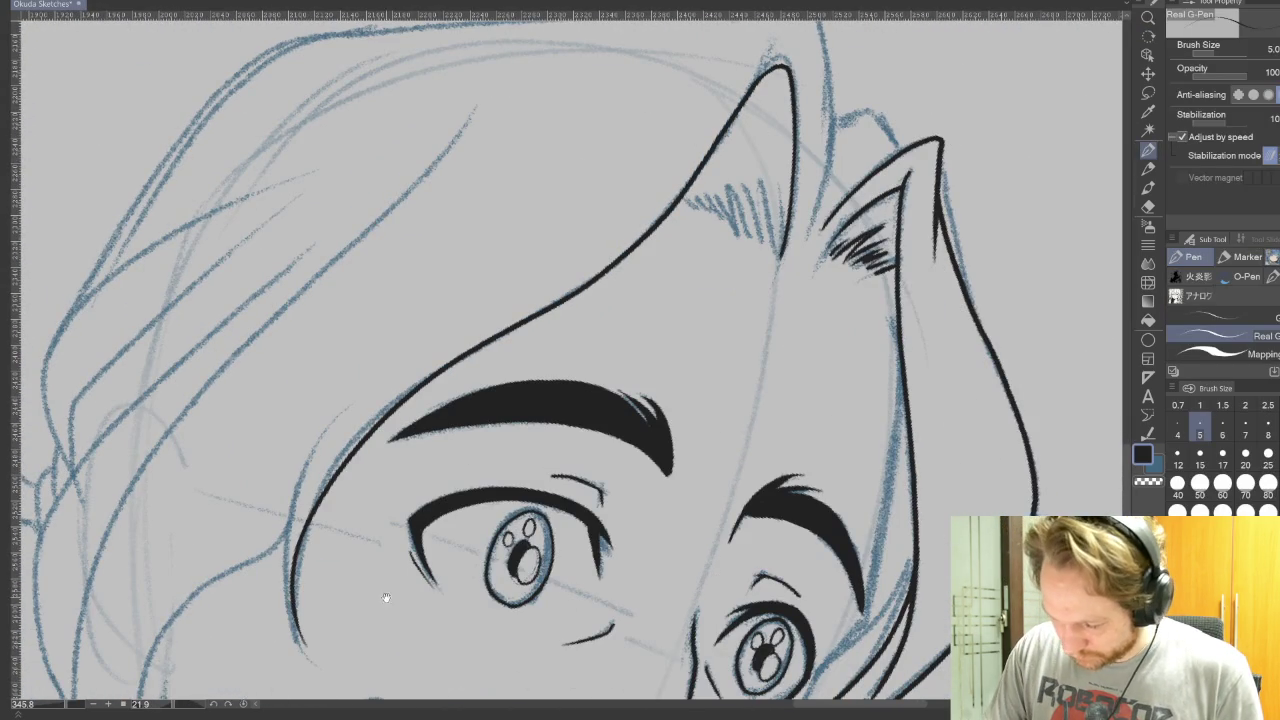
{"action": "left_click_drag", "start_coordinate": [384, 598], "coordinate": [447, 582]}
{"action": "left_click_drag", "start_coordinate": [366, 600], "coordinate": [418, 400]}
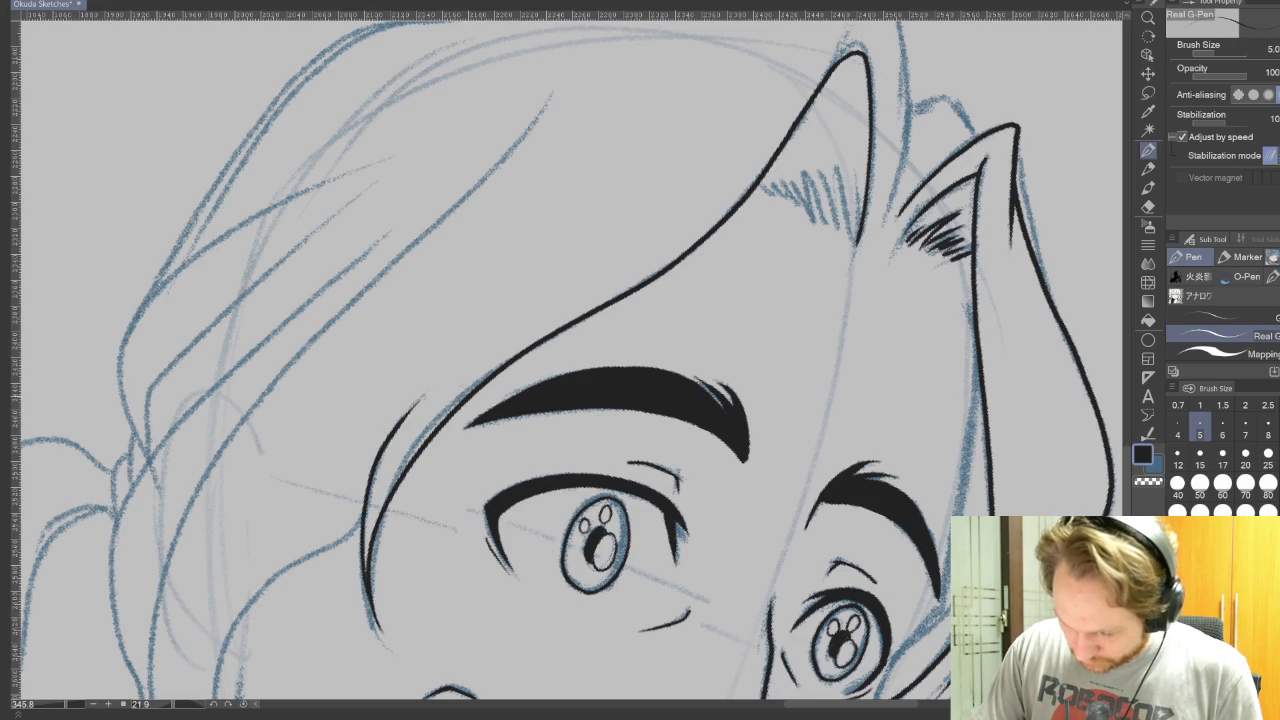
{"action": "left_click_drag", "start_coordinate": [525, 493], "coordinate": [800, 153]}
{"action": "mouse_move", "coordinate": [636, 192]}
{"action": "left_mouse_down"}
{"action": "mouse_move", "coordinate": [525, 270]}
{"action": "mouse_move", "coordinate": [492, 440]}
{"action": "mouse_move", "coordinate": [548, 466]}
{"action": "left_mouse_up"}
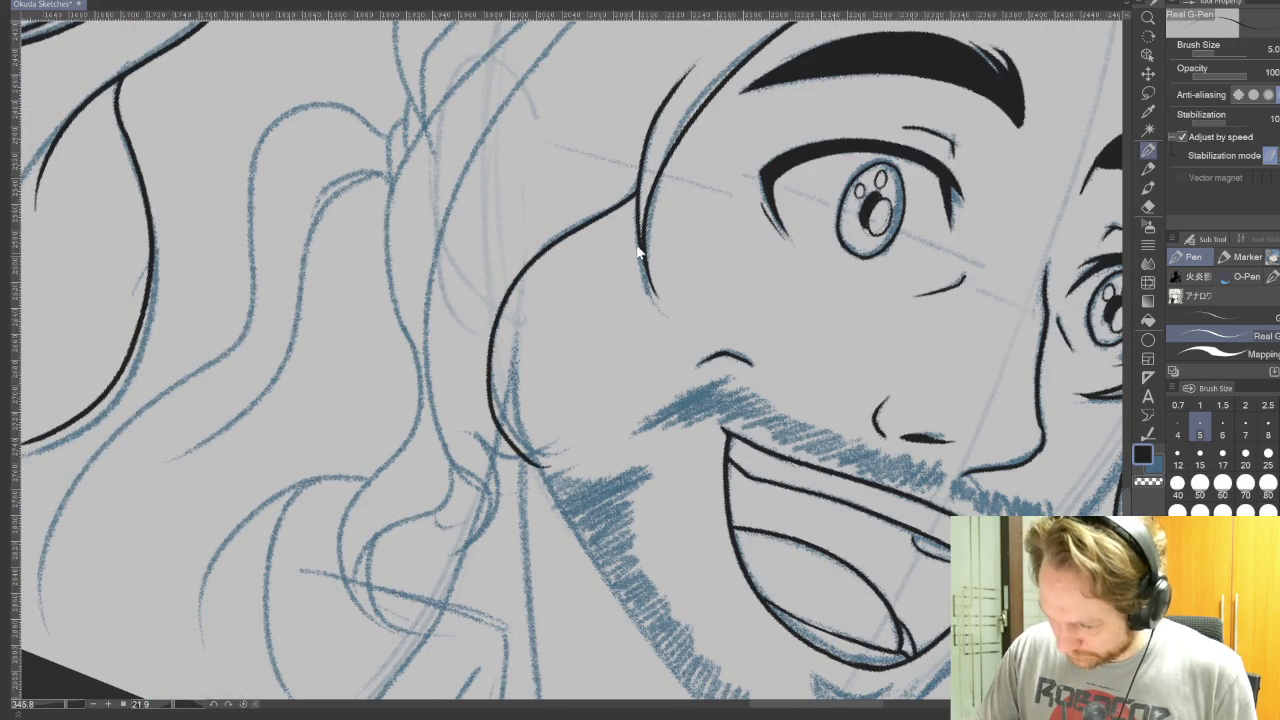
Redraw the curved hair edge more cleanly and ink long strands down the left side
{"action": "key", "text": "ctrl+z"}
{"action": "mouse_move", "coordinate": [634, 194]}
{"action": "left_mouse_down"}
{"action": "mouse_move", "coordinate": [485, 345]}
{"action": "mouse_move", "coordinate": [540, 460]}
{"action": "mouse_move", "coordinate": [436, 556]}
{"action": "left_mouse_up"}
{"action": "mouse_move", "coordinate": [462, 476]}
{"action": "left_mouse_down"}
{"action": "mouse_move", "coordinate": [430, 232]}
{"action": "mouse_move", "coordinate": [532, 78]}
{"action": "left_mouse_up"}
{"action": "left_click_drag", "start_coordinate": [656, 87], "coordinate": [564, 420]}
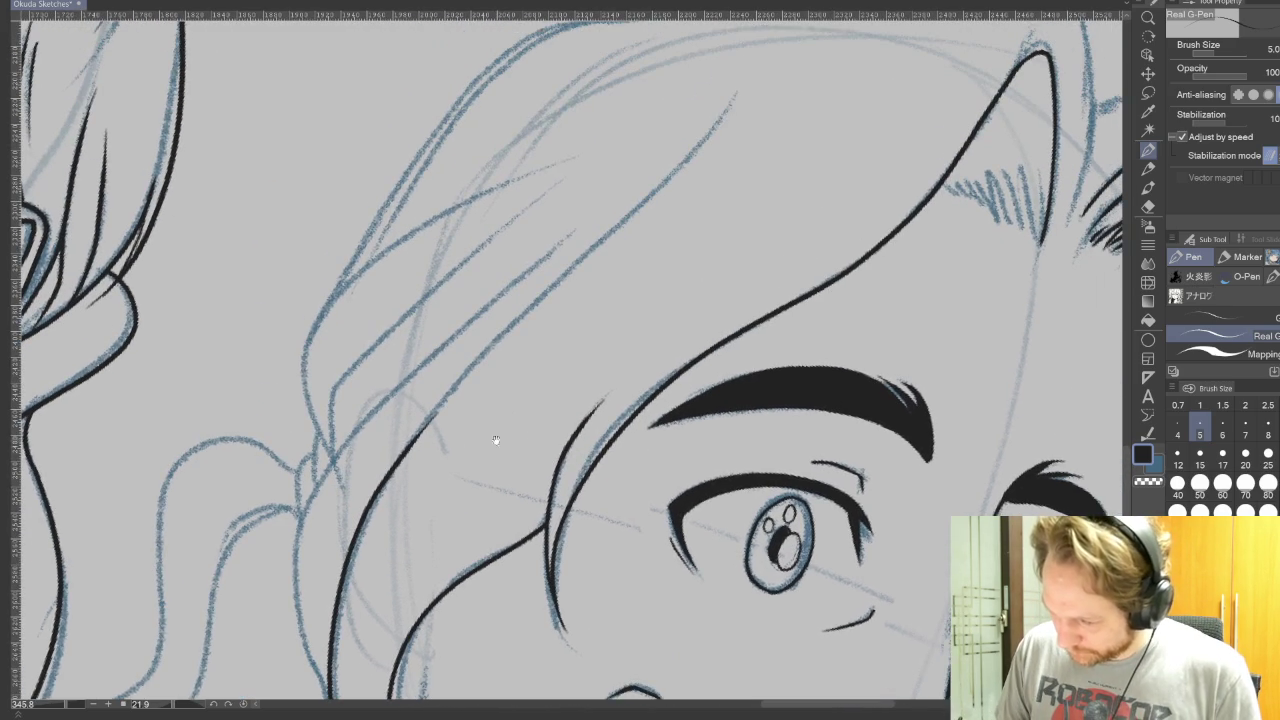
{"action": "left_click_drag", "start_coordinate": [390, 470], "coordinate": [736, 100]}
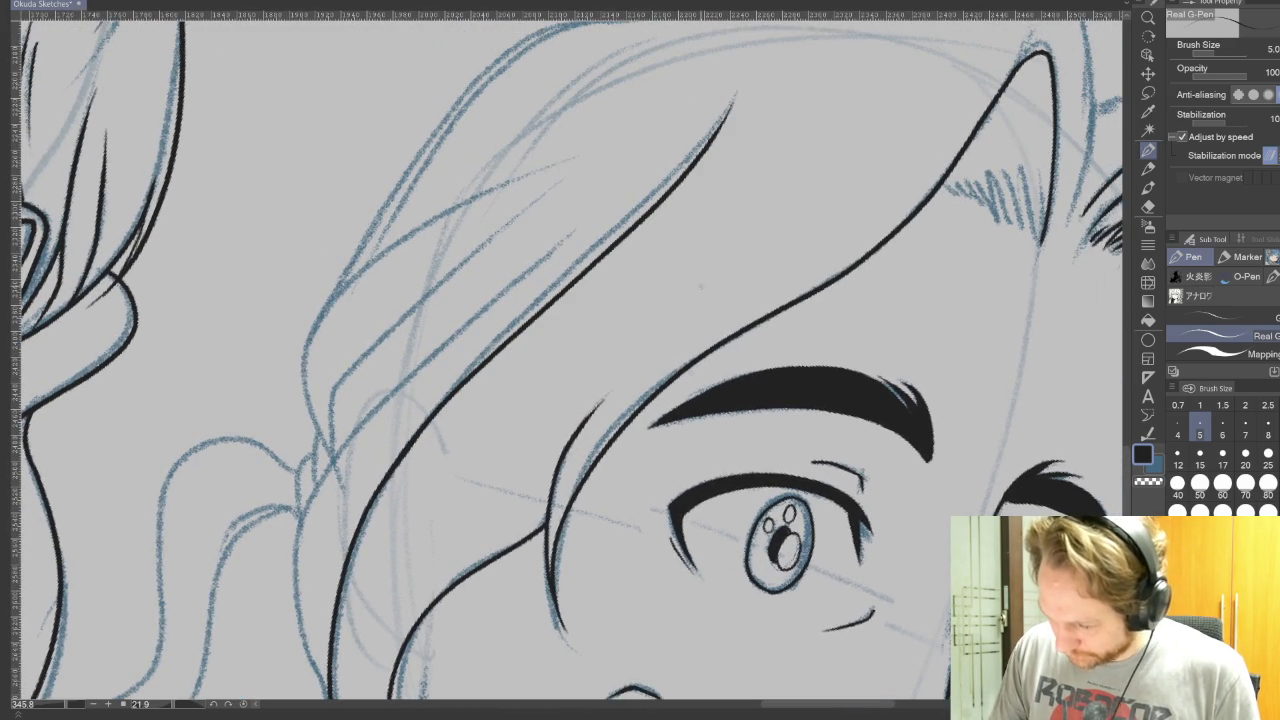
{"action": "left_click_drag", "start_coordinate": [470, 710], "coordinate": [612, 475]}
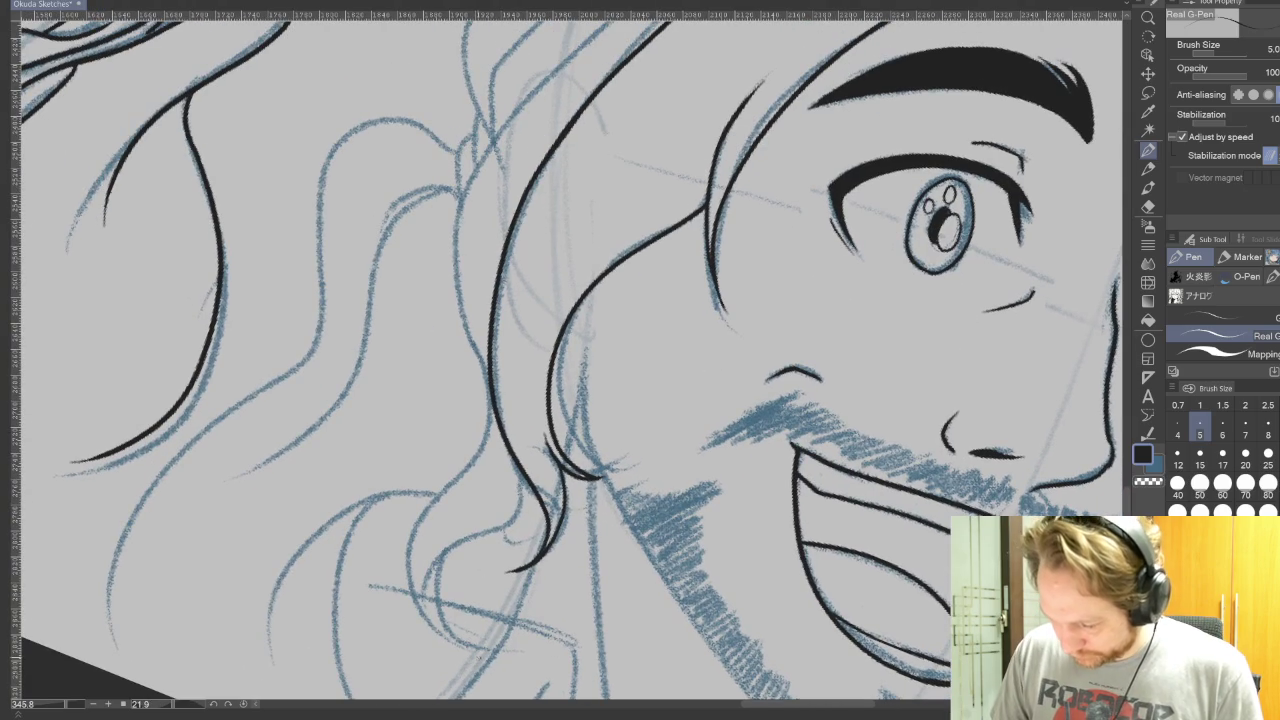
Ink the lower hair strands, redoing rough ones, plus a parallel upper hair line
{"action": "left_click_drag", "start_coordinate": [515, 488], "coordinate": [428, 600]}
{"action": "left_click_drag", "start_coordinate": [442, 555], "coordinate": [470, 650]}
{"action": "key", "text": "ctrl+z"}
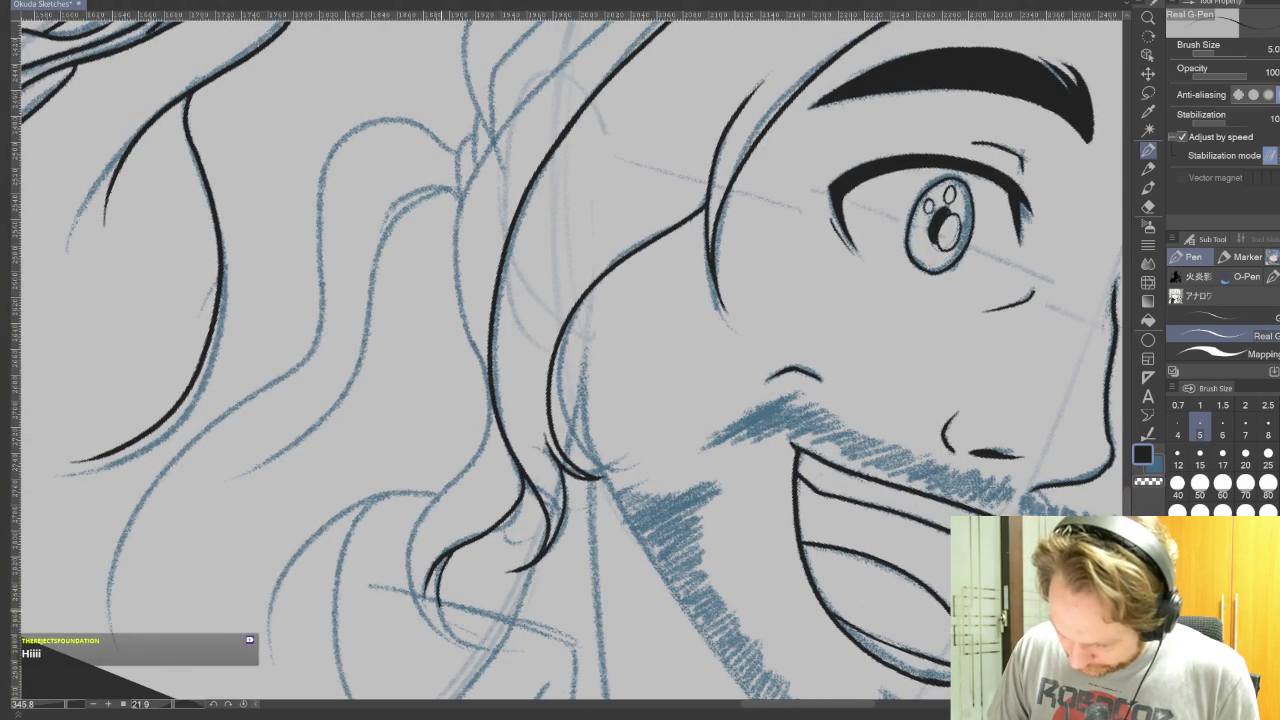
{"action": "key", "text": "ctrl+z"}
{"action": "mouse_move", "coordinate": [476, 538]}
{"action": "left_mouse_down"}
{"action": "mouse_move", "coordinate": [455, 642]}
{"action": "mouse_move", "coordinate": [410, 590]}
{"action": "mouse_move", "coordinate": [470, 462]}
{"action": "mouse_move", "coordinate": [455, 346]}
{"action": "mouse_move", "coordinate": [525, 95]}
{"action": "left_mouse_up"}
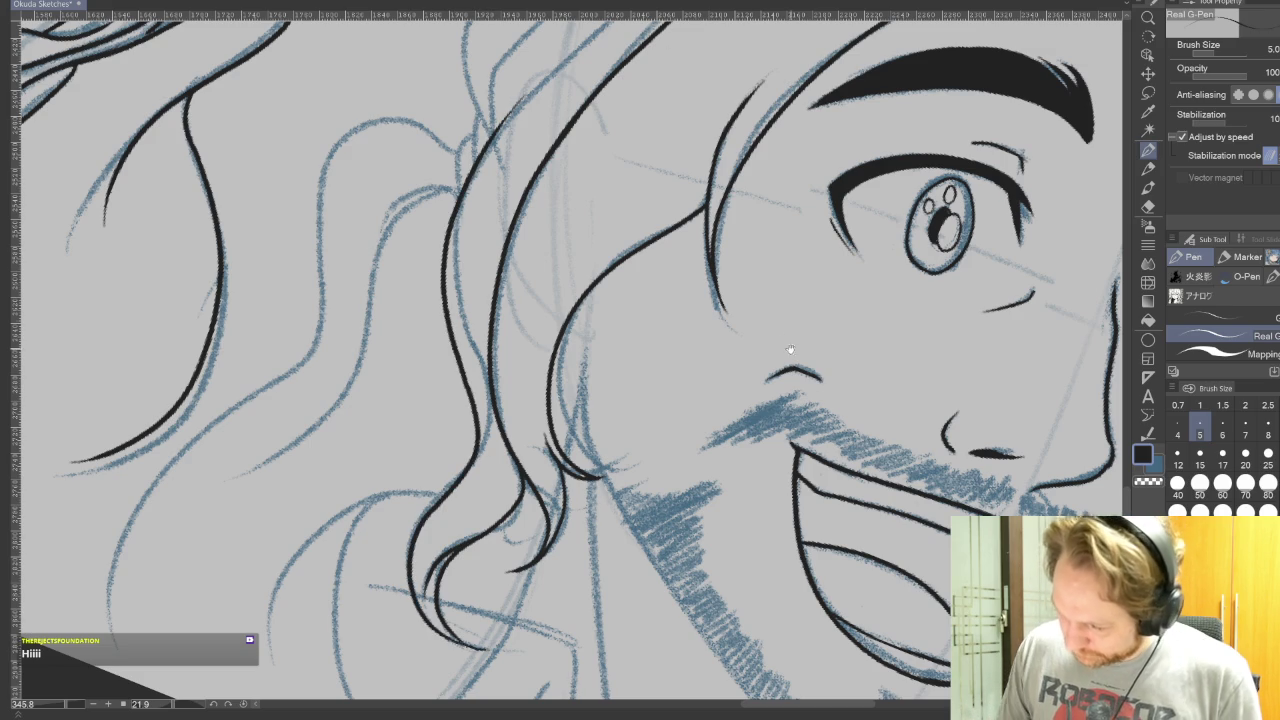
{"action": "left_click_drag", "start_coordinate": [750, 333], "coordinate": [692, 583]}
{"action": "left_click_drag", "start_coordinate": [418, 396], "coordinate": [683, 140]}
{"action": "left_click_drag", "start_coordinate": [452, 385], "coordinate": [466, 552]}
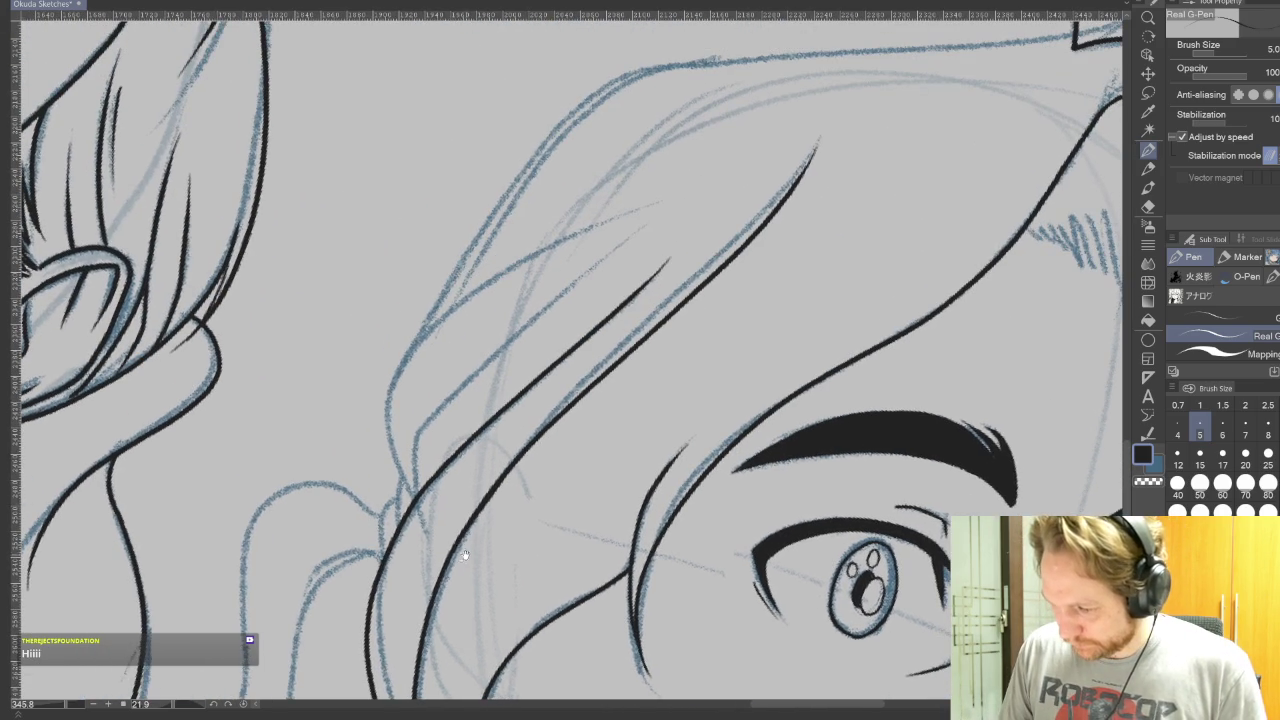
Ink a long upward-curving strand and the pointed hair tip above the forehead
{"action": "mouse_move", "coordinate": [406, 514]}
{"action": "left_mouse_down"}
{"action": "mouse_move", "coordinate": [382, 442]}
{"action": "mouse_move", "coordinate": [432, 322]}
{"action": "mouse_move", "coordinate": [585, 122]}
{"action": "mouse_move", "coordinate": [760, 64]}
{"action": "left_mouse_up"}
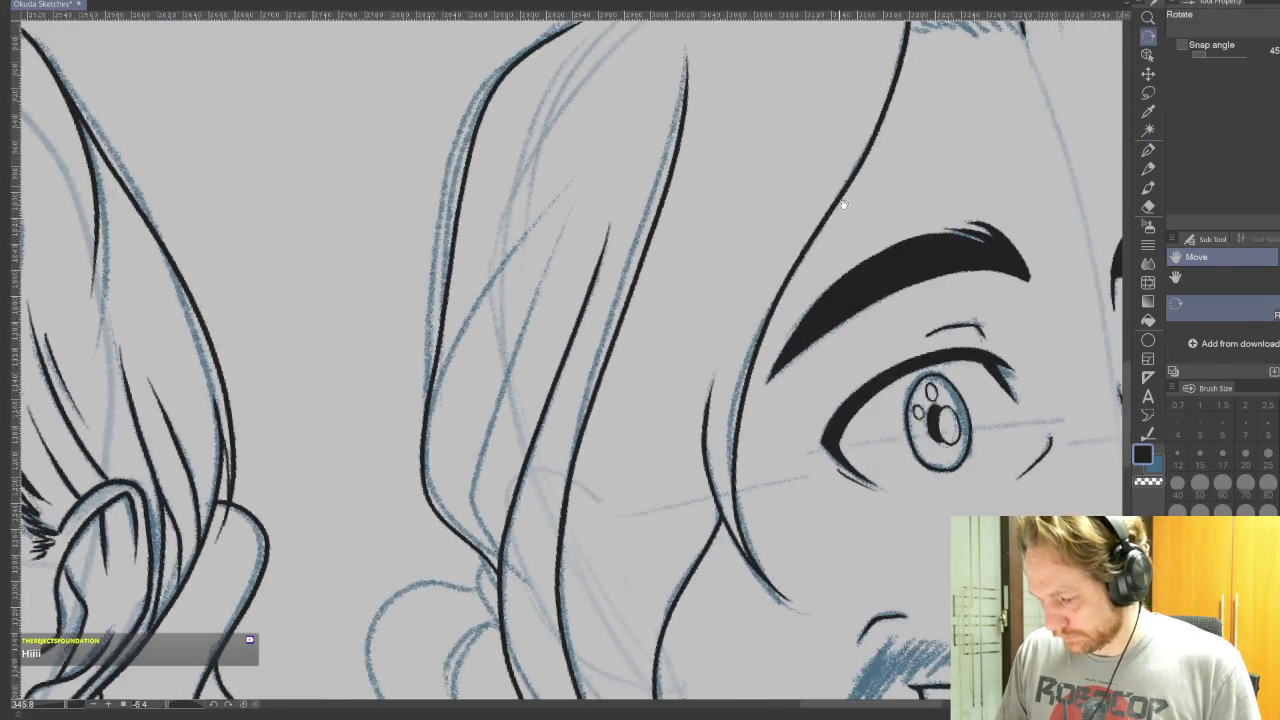
{"action": "left_click_drag", "start_coordinate": [882, 351], "coordinate": [772, 571]}
{"action": "mouse_move", "coordinate": [480, 355]}
{"action": "left_mouse_down"}
{"action": "mouse_move", "coordinate": [818, 122]}
{"action": "mouse_move", "coordinate": [900, 176]}
{"action": "mouse_move", "coordinate": [945, 330]}
{"action": "left_mouse_up"}
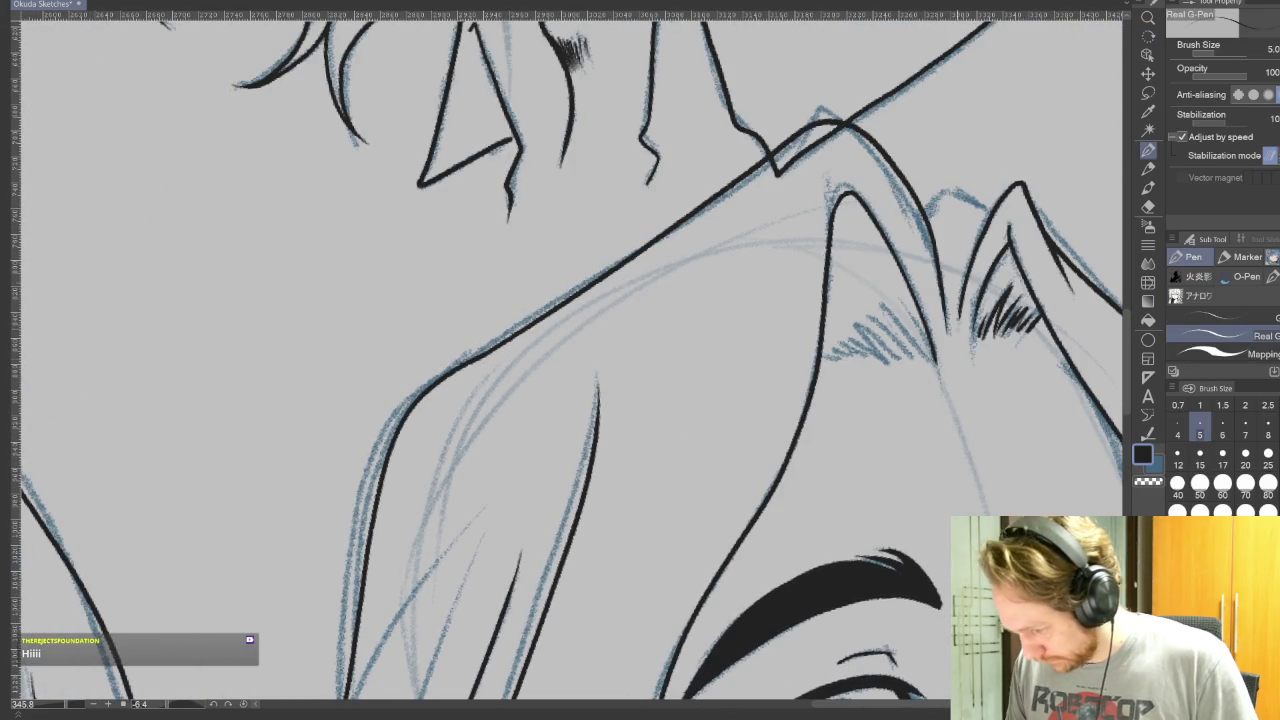
{"action": "left_click_drag", "start_coordinate": [897, 420], "coordinate": [742, 520]}
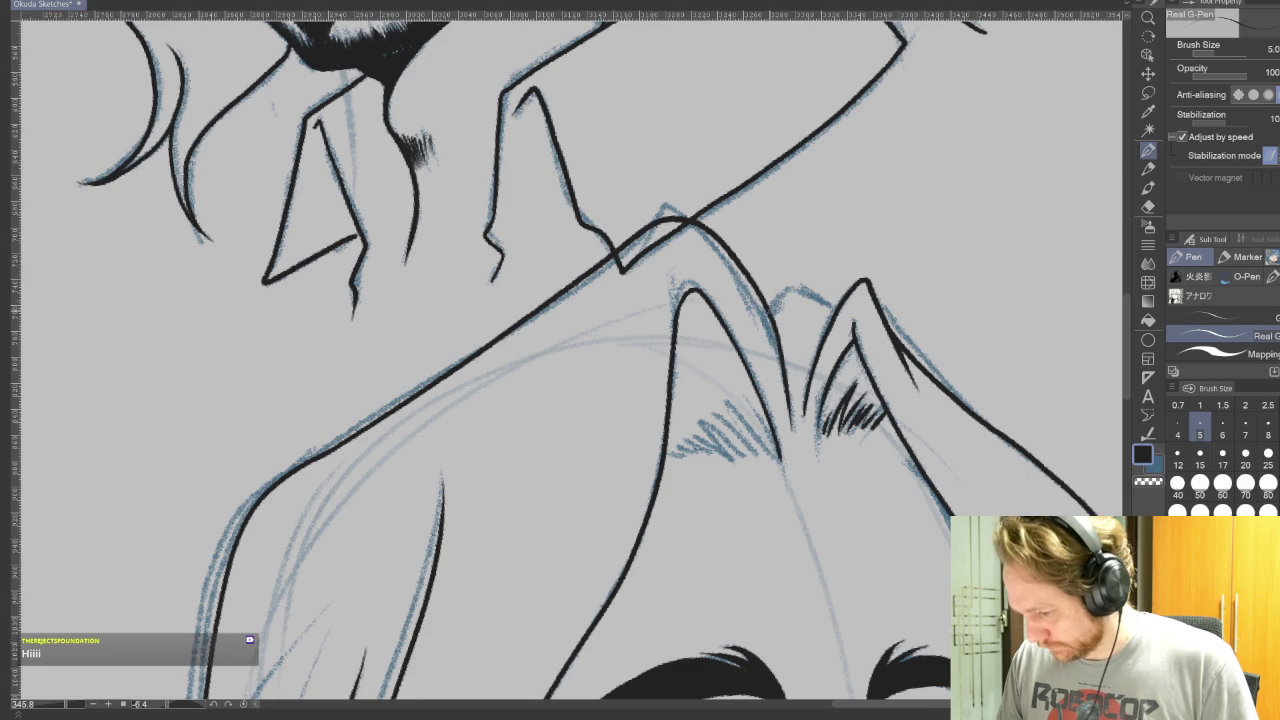
Ink the hair along the face's right side, discarding one thin edge stroke
{"action": "mouse_move", "coordinate": [1021, 424]}
{"action": "left_mouse_down"}
{"action": "mouse_move", "coordinate": [894, 266]}
{"action": "mouse_move", "coordinate": [860, 166]}
{"action": "left_mouse_up"}
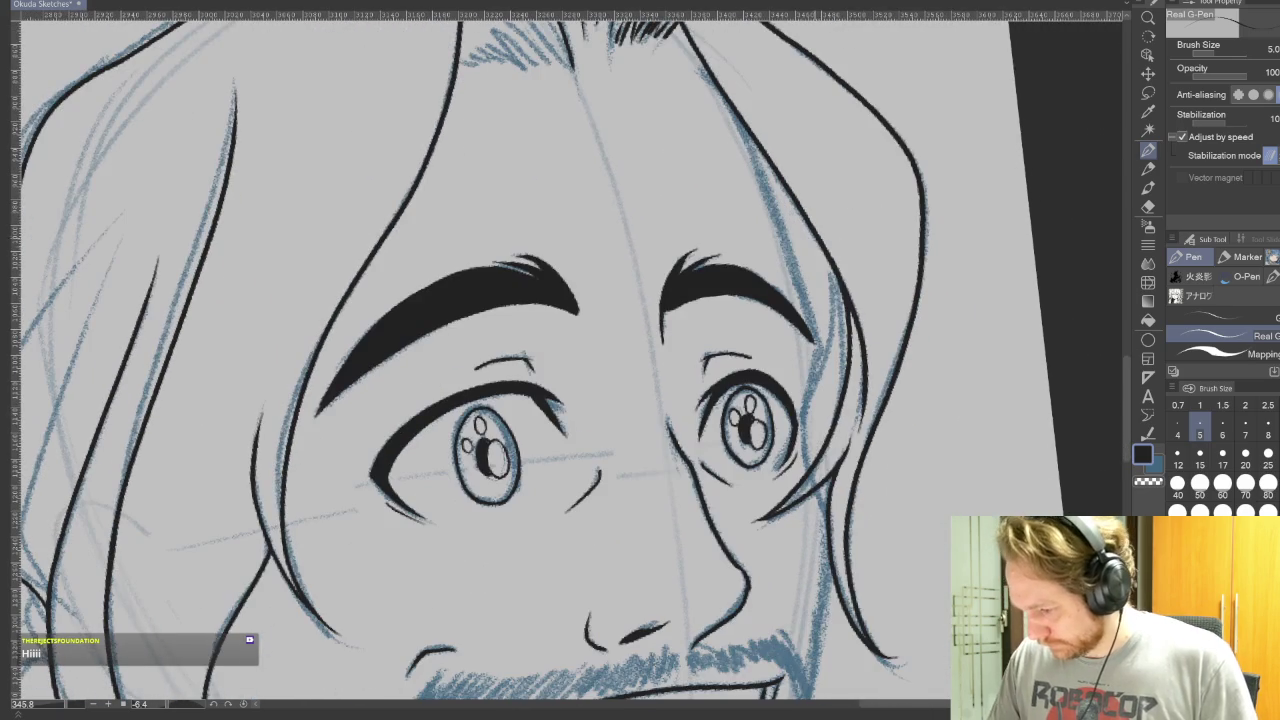
{"action": "left_click_drag", "start_coordinate": [758, 154], "coordinate": [822, 350]}
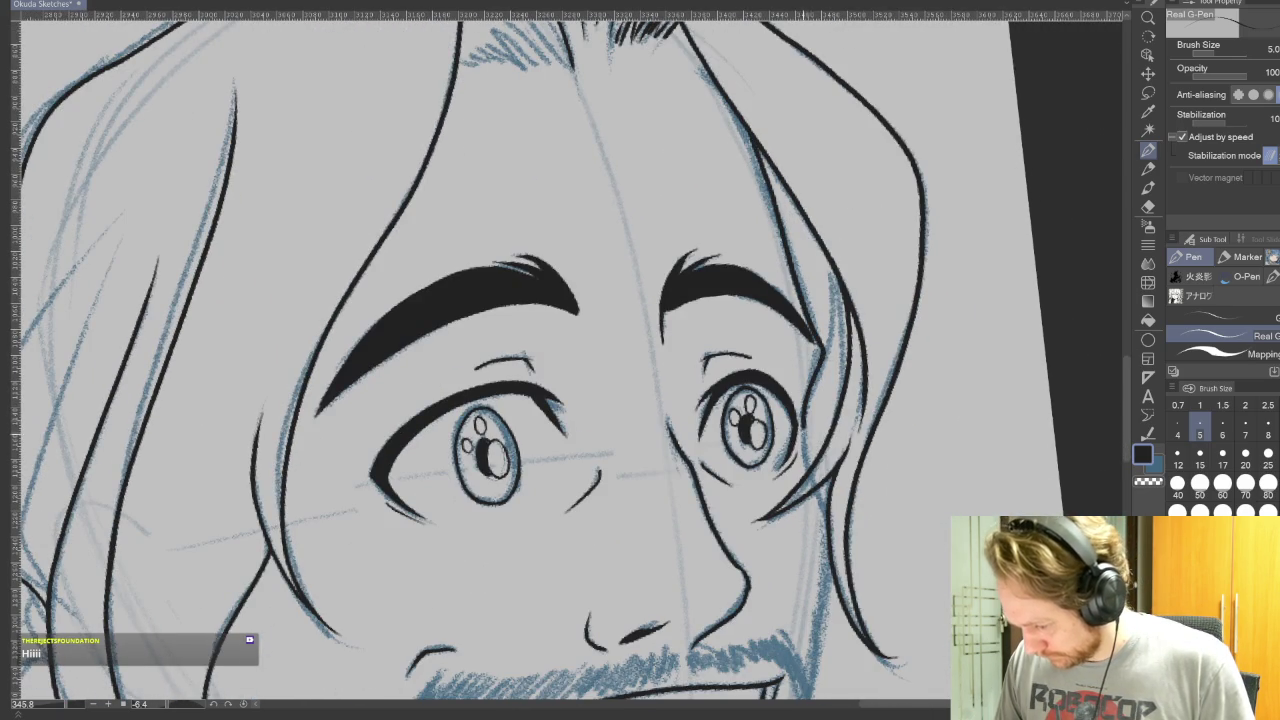
{"action": "left_click_drag", "start_coordinate": [834, 266], "coordinate": [845, 372]}
{"action": "key", "text": "ctrl+z"}
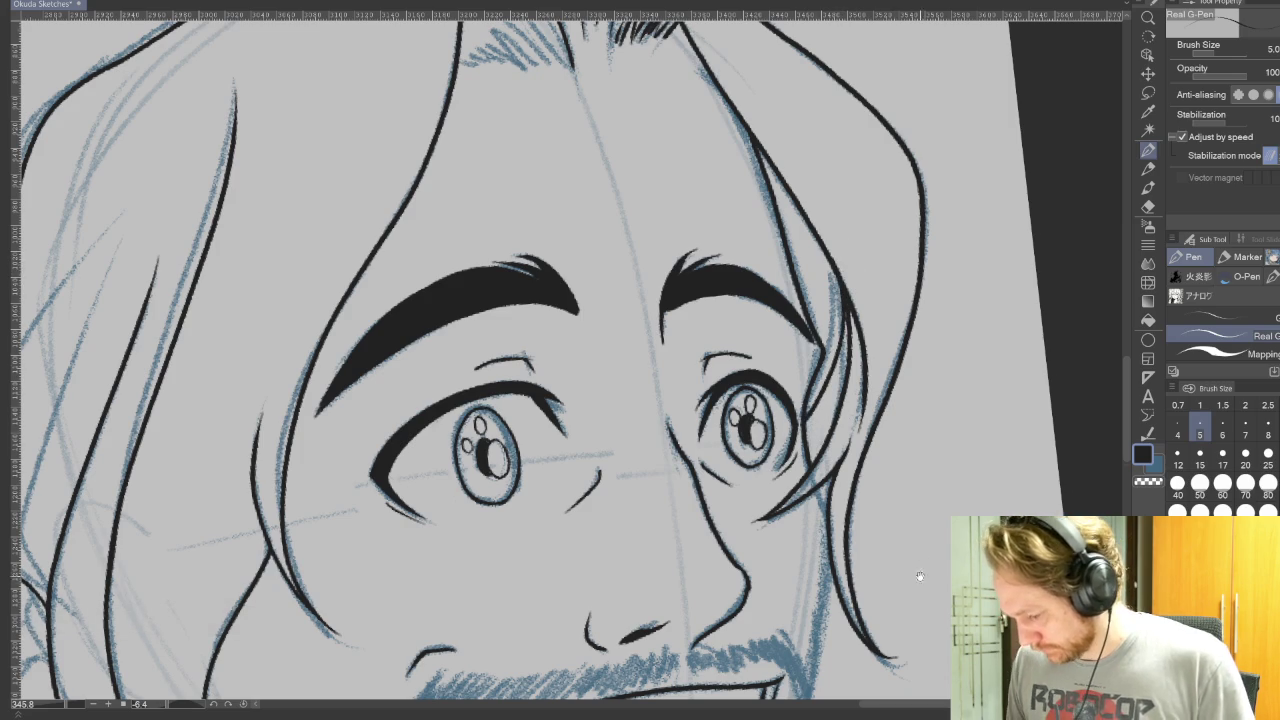
Ink the right cheek and jawline beside the beard, then start the left jaw from the chin
{"action": "left_click_drag", "start_coordinate": [900, 461], "coordinate": [883, 166]}
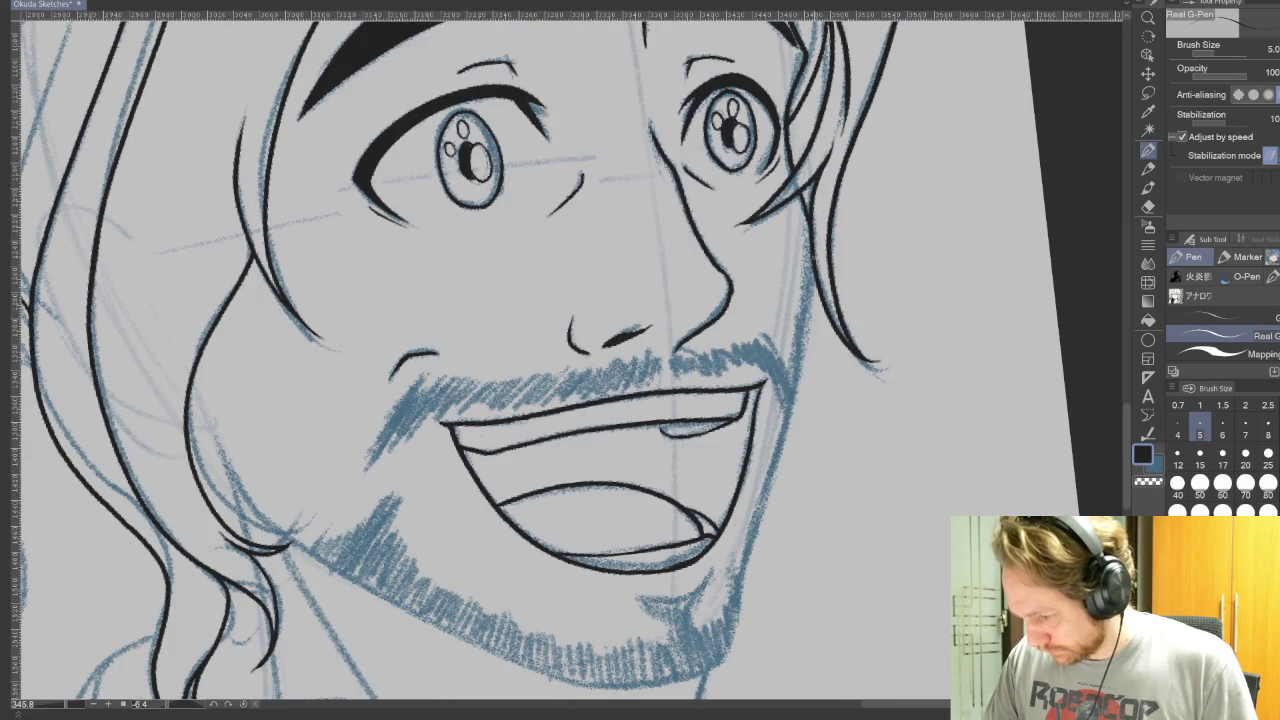
{"action": "left_click_drag", "start_coordinate": [812, 312], "coordinate": [740, 607]}
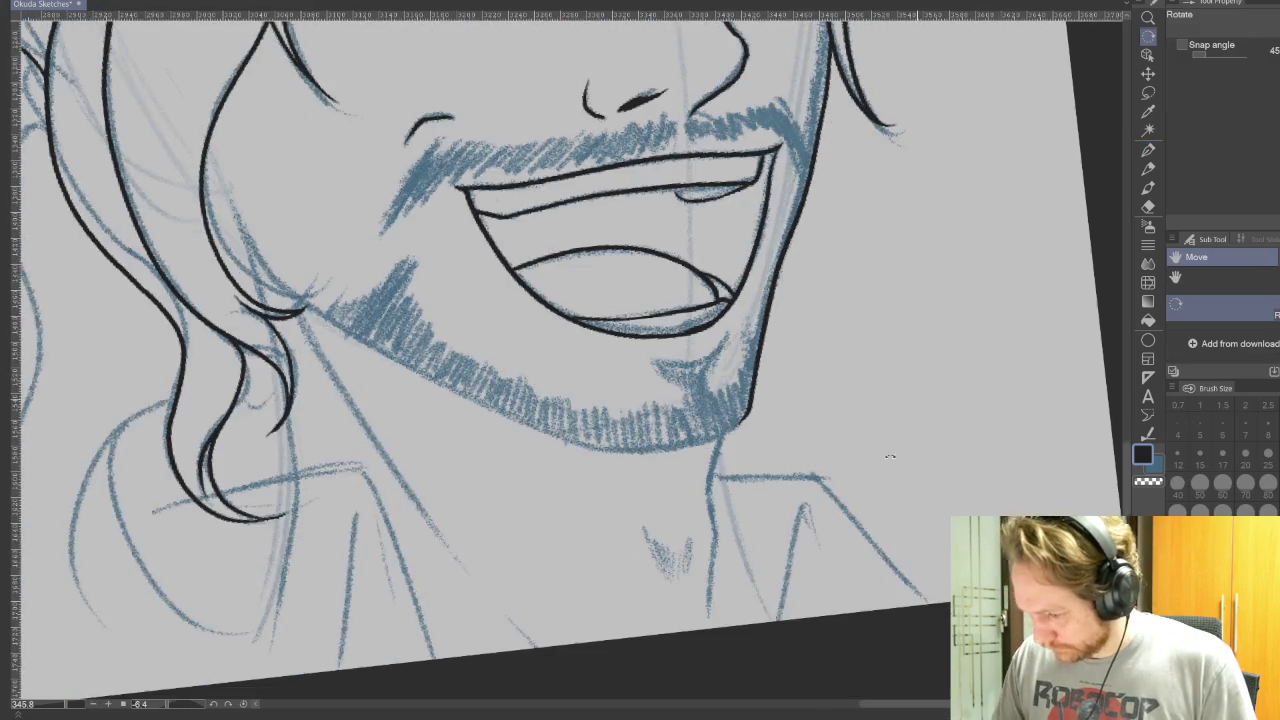
{"action": "left_click_drag", "start_coordinate": [846, 523], "coordinate": [700, 300]}
{"action": "mouse_move", "coordinate": [465, 512]}
{"action": "left_mouse_down"}
{"action": "mouse_move", "coordinate": [575, 236]}
{"action": "mouse_move", "coordinate": [690, 122]}
{"action": "left_mouse_up"}
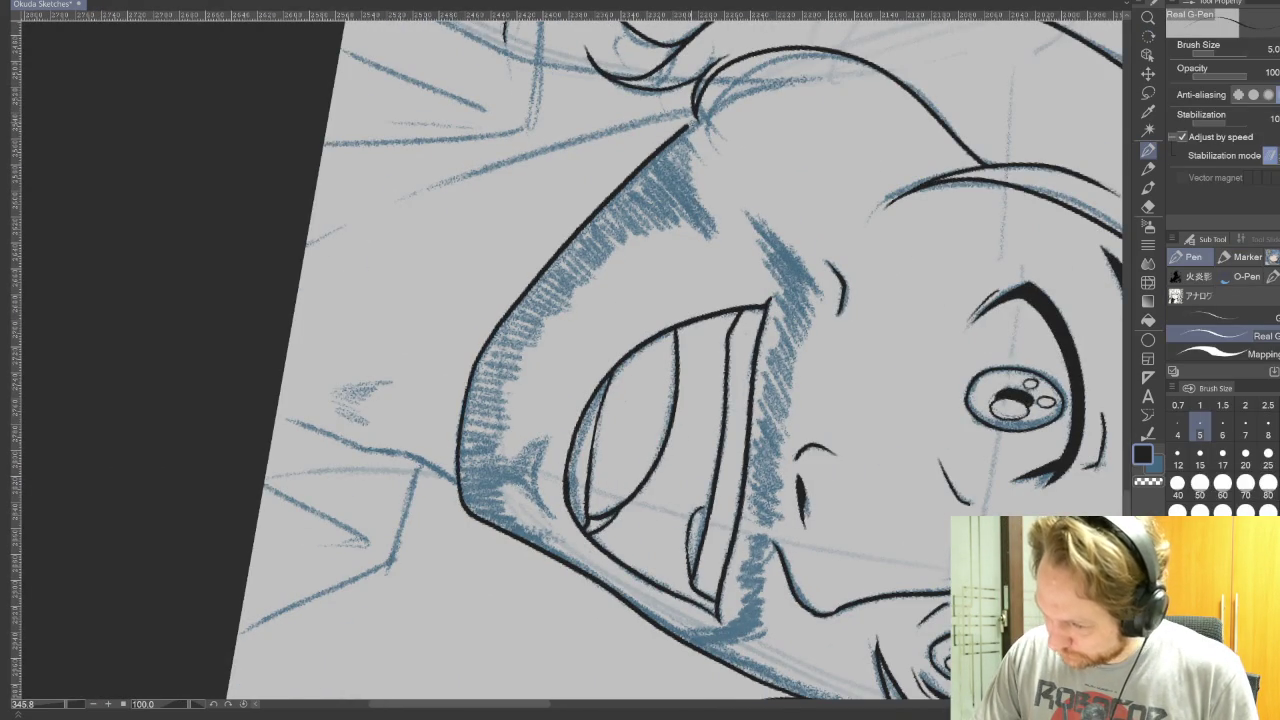
Redraw the left jawline from the chin up into the hair and turn the canvas upright
{"action": "left_click_drag", "start_coordinate": [910, 277], "coordinate": [880, 447]}
{"action": "key", "text": "ctrl+z"}
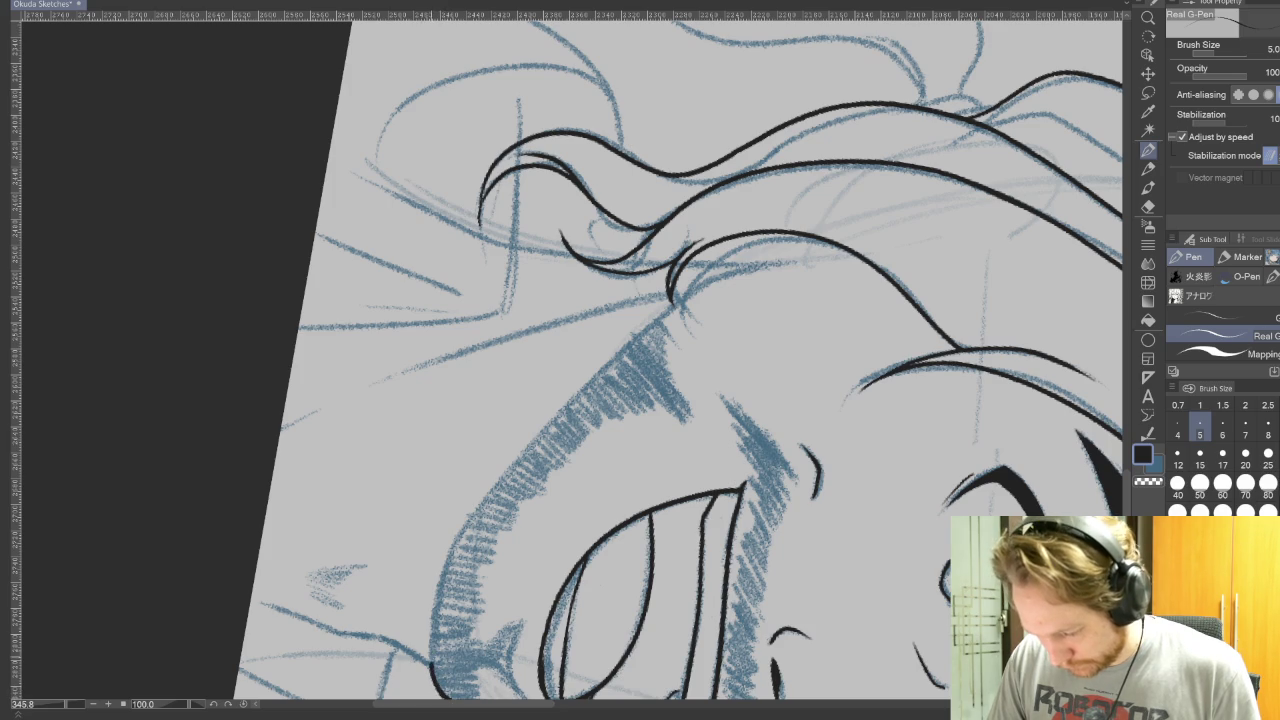
{"action": "mouse_move", "coordinate": [438, 576]}
{"action": "left_mouse_down"}
{"action": "mouse_move", "coordinate": [522, 454]}
{"action": "mouse_move", "coordinate": [654, 318]}
{"action": "mouse_move", "coordinate": [730, 270]}
{"action": "mouse_move", "coordinate": [805, 256]}
{"action": "left_mouse_up"}
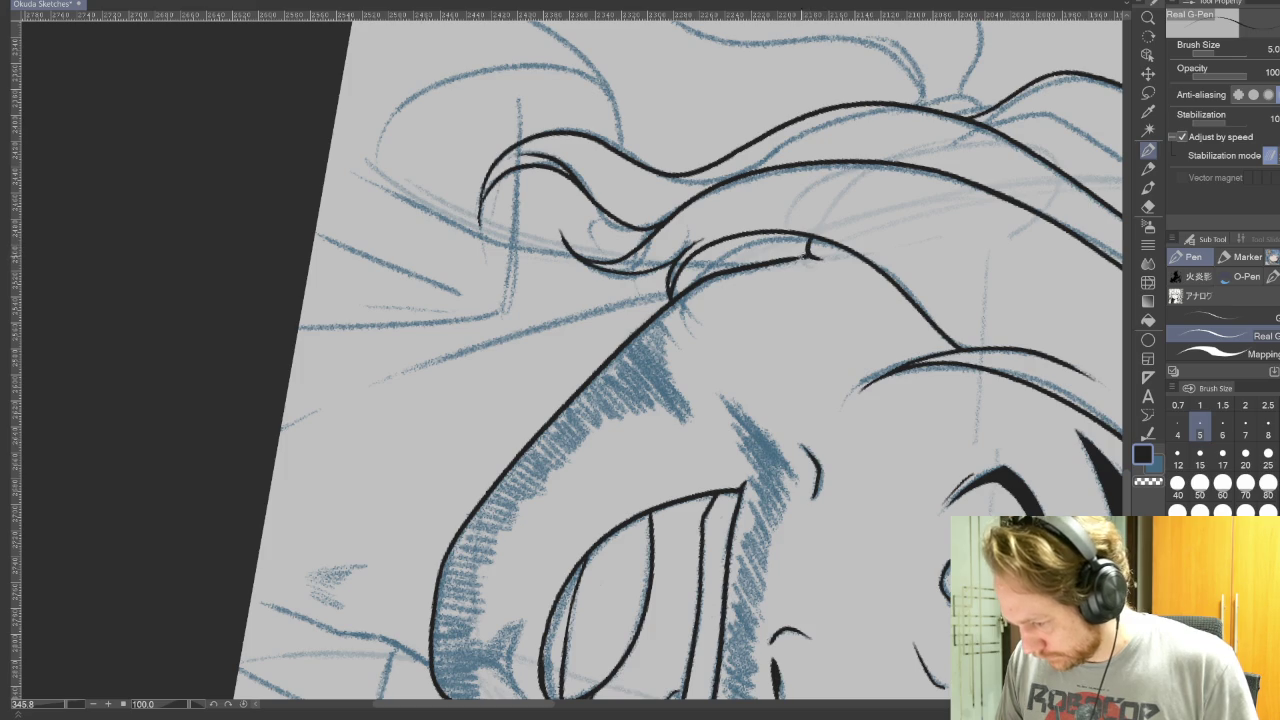
{"action": "left_click_drag", "start_coordinate": [700, 450], "coordinate": [730, 240]}
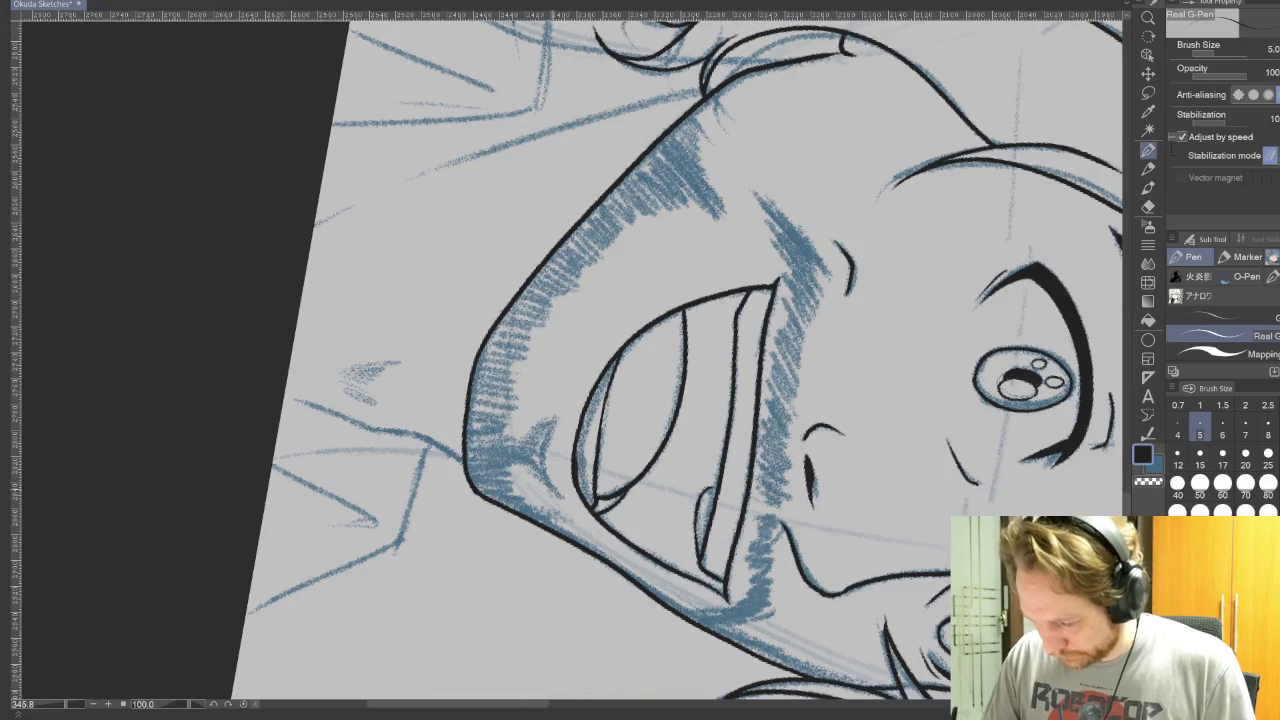
{"action": "key", "text": "r"}
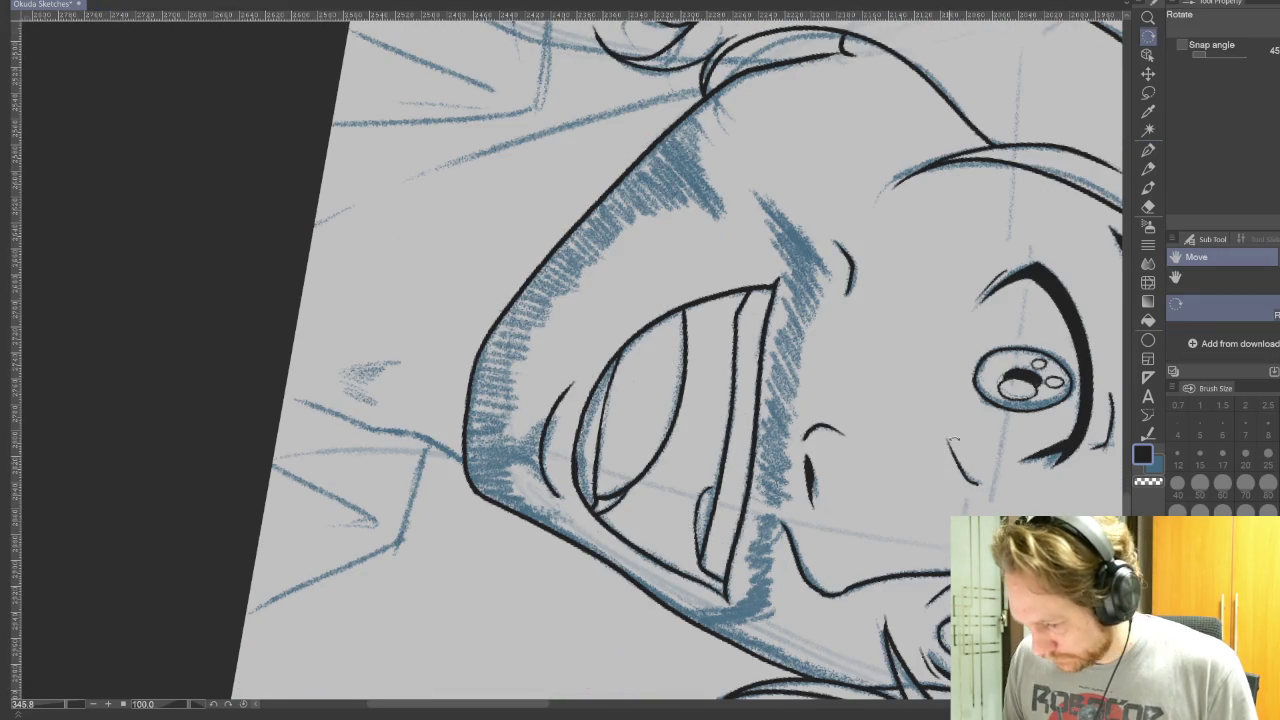
{"action": "left_click_drag", "start_coordinate": [560, 390], "coordinate": [622, 110]}
{"action": "key", "text": "p"}
{"action": "left_click_drag", "start_coordinate": [920, 337], "coordinate": [976, 466]}
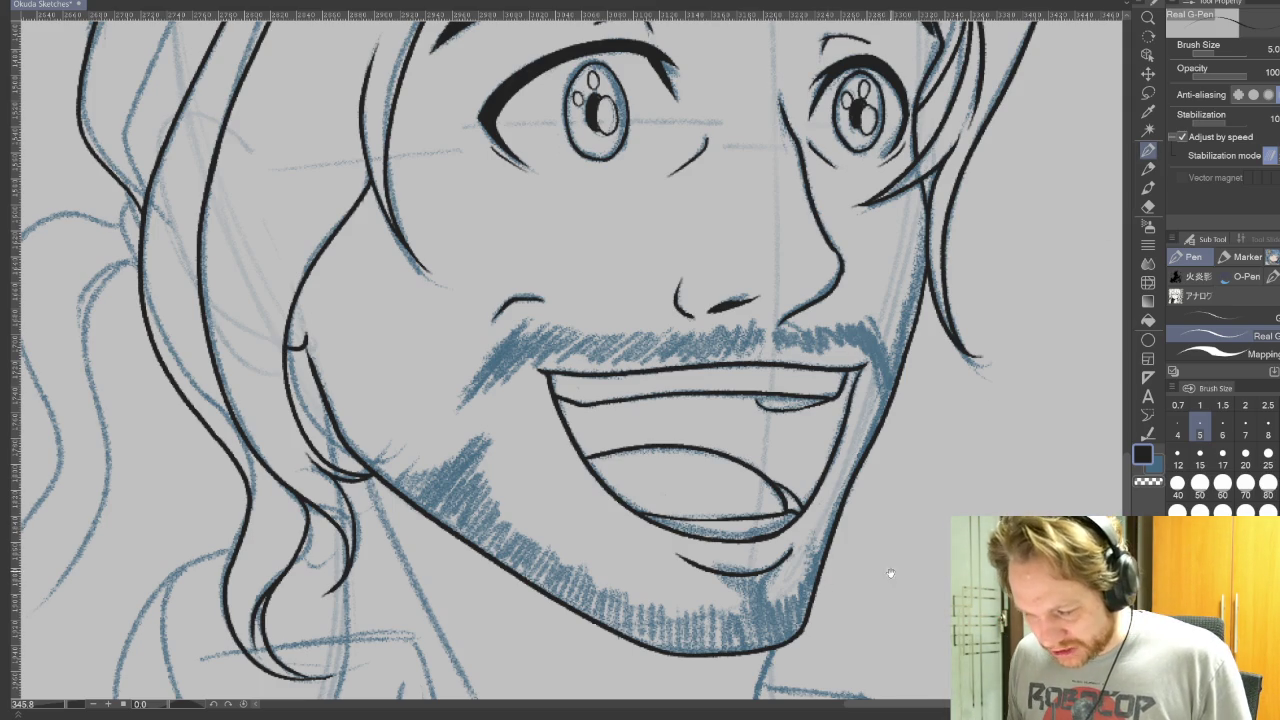
Extend the neck line downward below the chin and tilt the canvas for the collar
{"action": "scroll", "coordinate": [885, 557], "scroll_direction": "down", "scroll_amount": 5}
{"action": "scroll", "coordinate": [986, 420], "scroll_direction": "down", "scroll_amount": 1}
{"action": "scroll", "coordinate": [1000, 394], "scroll_direction": "down", "scroll_amount": 2}
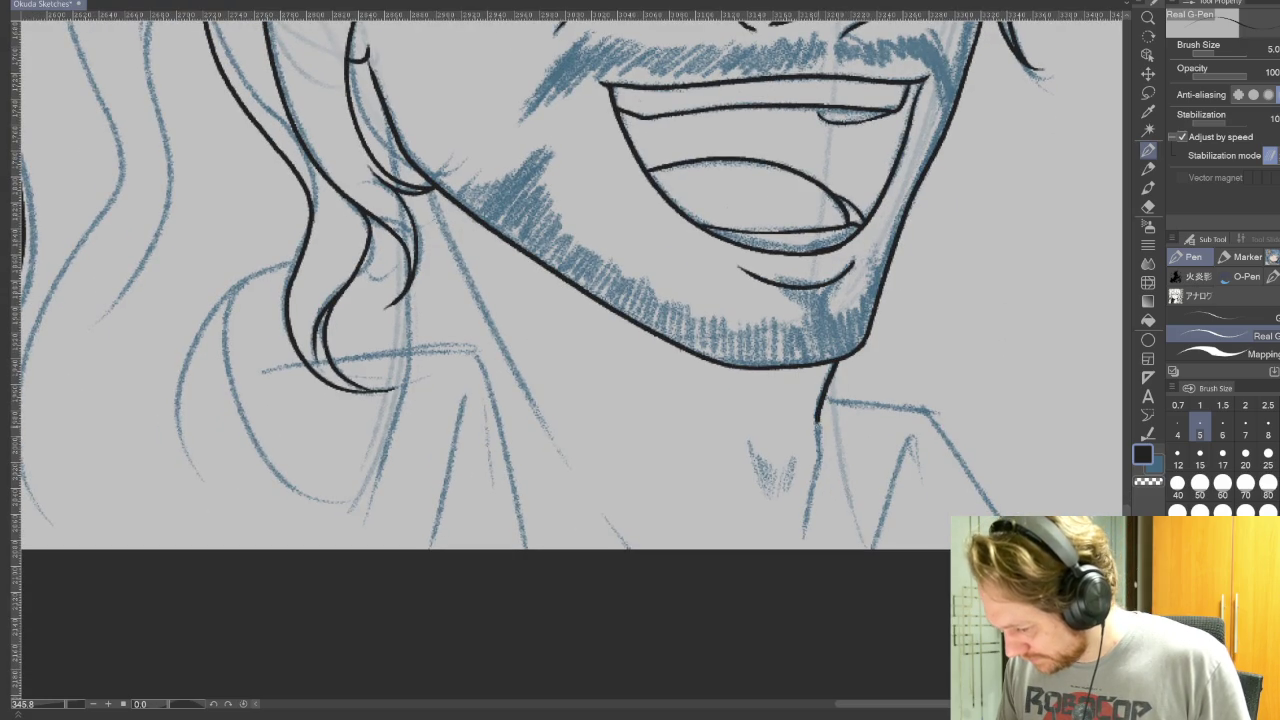
{"action": "left_click_drag", "start_coordinate": [821, 440], "coordinate": [802, 548]}
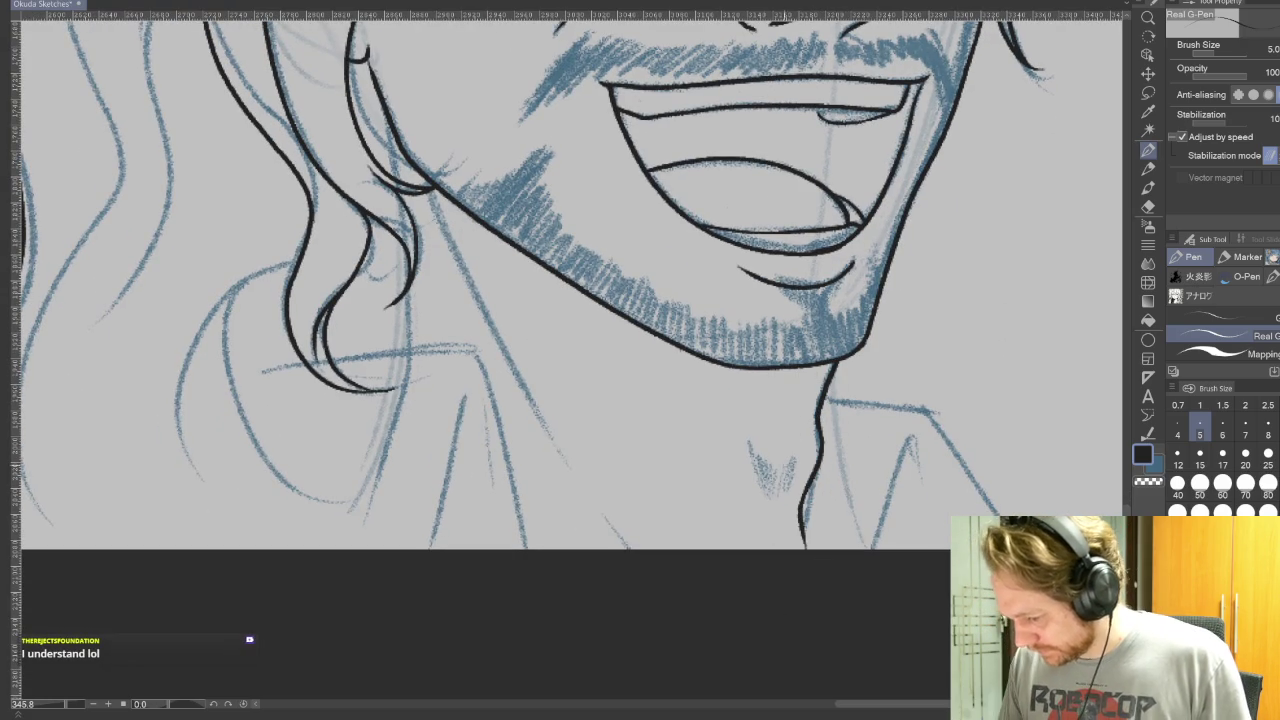
{"action": "key", "text": "r"}
{"action": "mouse_move", "coordinate": [849, 609]}
{"action": "left_mouse_down"}
{"action": "mouse_move", "coordinate": [703, 270]}
{"action": "mouse_move", "coordinate": [705, 192]}
{"action": "mouse_move", "coordinate": [862, 148]}
{"action": "mouse_move", "coordinate": [785, 601]}
{"action": "mouse_move", "coordinate": [775, 536]}
{"action": "mouse_move", "coordinate": [810, 416]}
{"action": "mouse_move", "coordinate": [884, 508]}
{"action": "mouse_move", "coordinate": [1130, 535]}
{"action": "left_mouse_up"}
{"action": "key", "text": "r"}
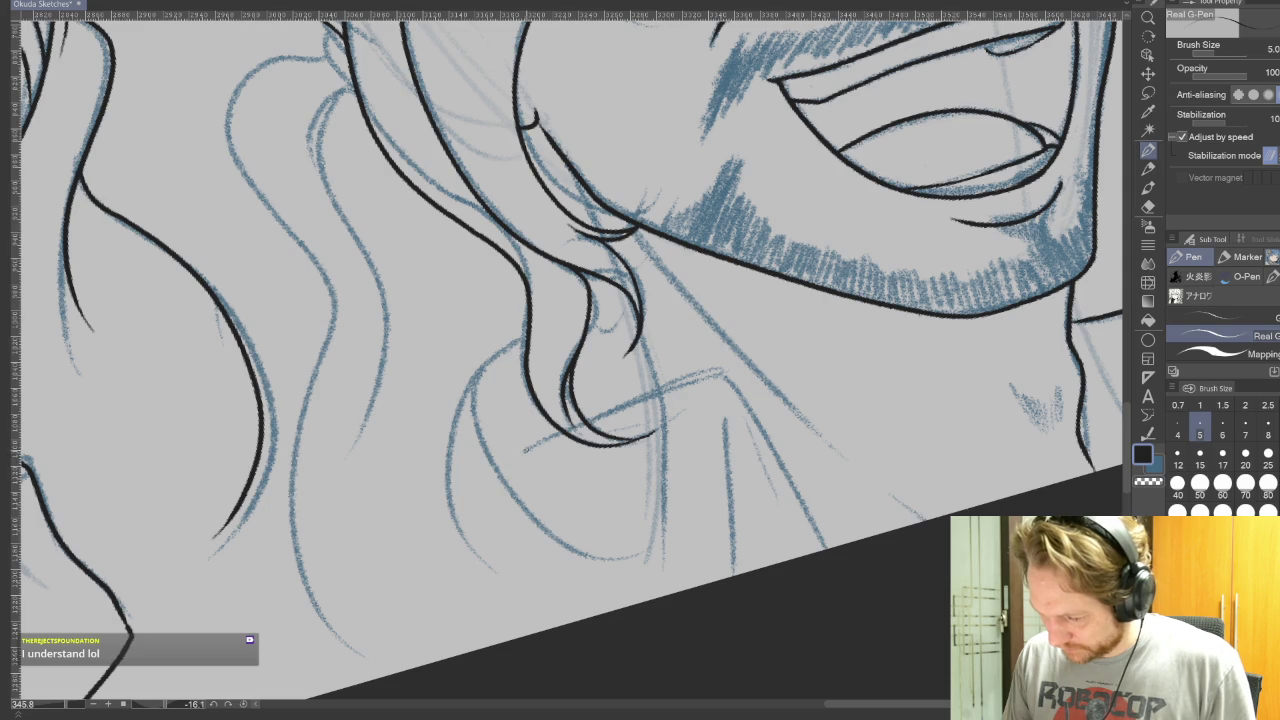
Ink the hair curl and shirt collar edges, then thicken the neck line at size 5
{"action": "left_click_drag", "start_coordinate": [523, 450], "coordinate": [545, 530]}
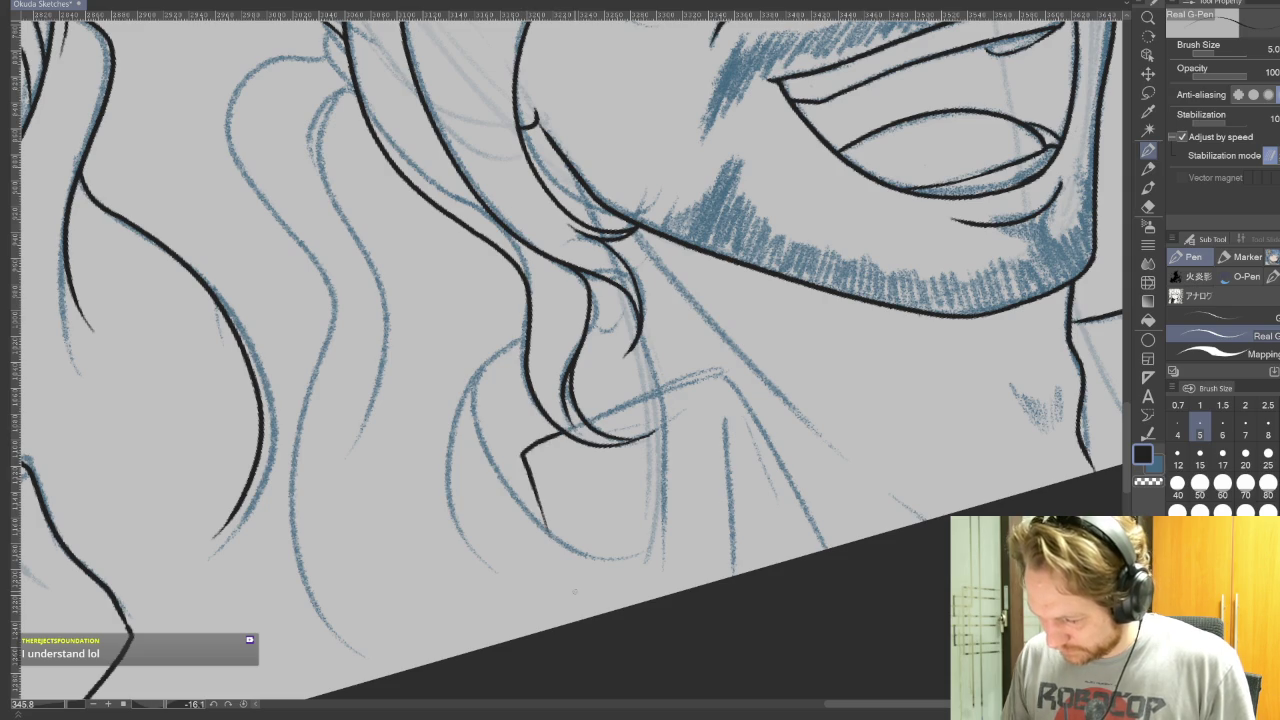
{"action": "mouse_move", "coordinate": [588, 420]}
{"action": "left_mouse_down"}
{"action": "mouse_move", "coordinate": [718, 374]}
{"action": "mouse_move", "coordinate": [830, 547]}
{"action": "left_mouse_up"}
{"action": "left_click_drag", "start_coordinate": [726, 418], "coordinate": [734, 574]}
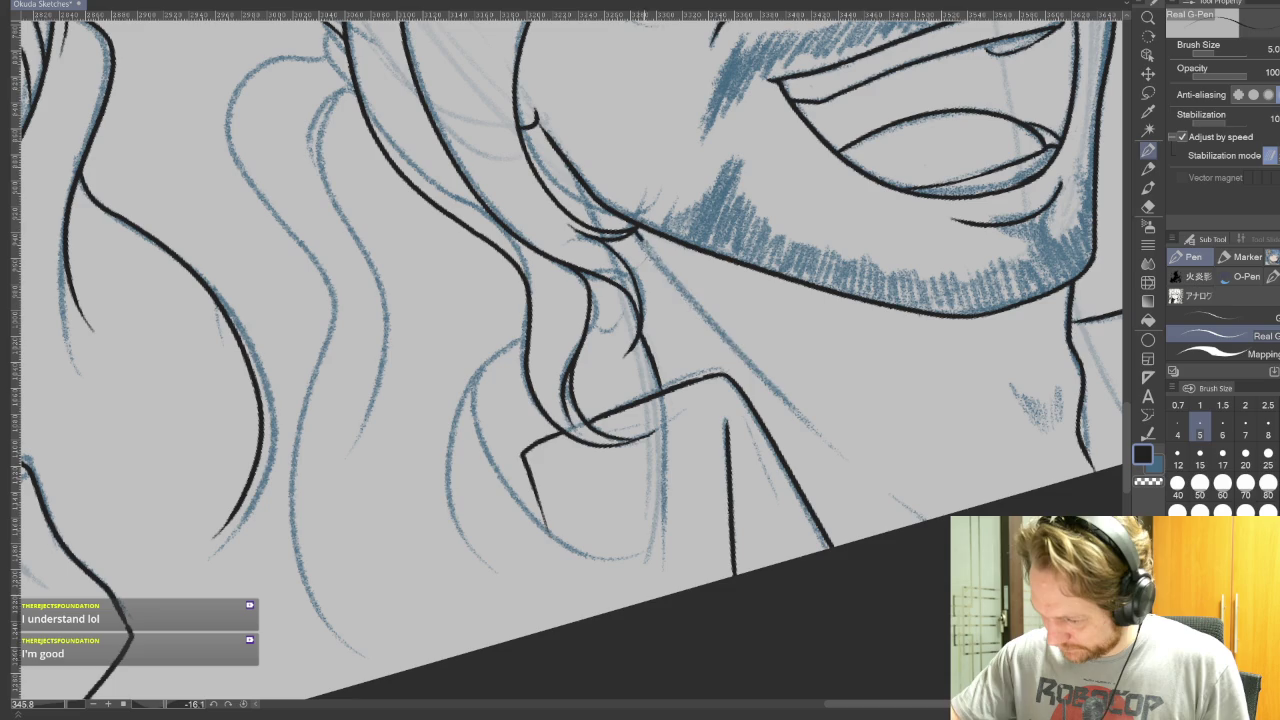
{"action": "left_click_drag", "start_coordinate": [636, 232], "coordinate": [878, 490]}
{"action": "left_click_drag", "start_coordinate": [861, 380], "coordinate": [571, 360]}
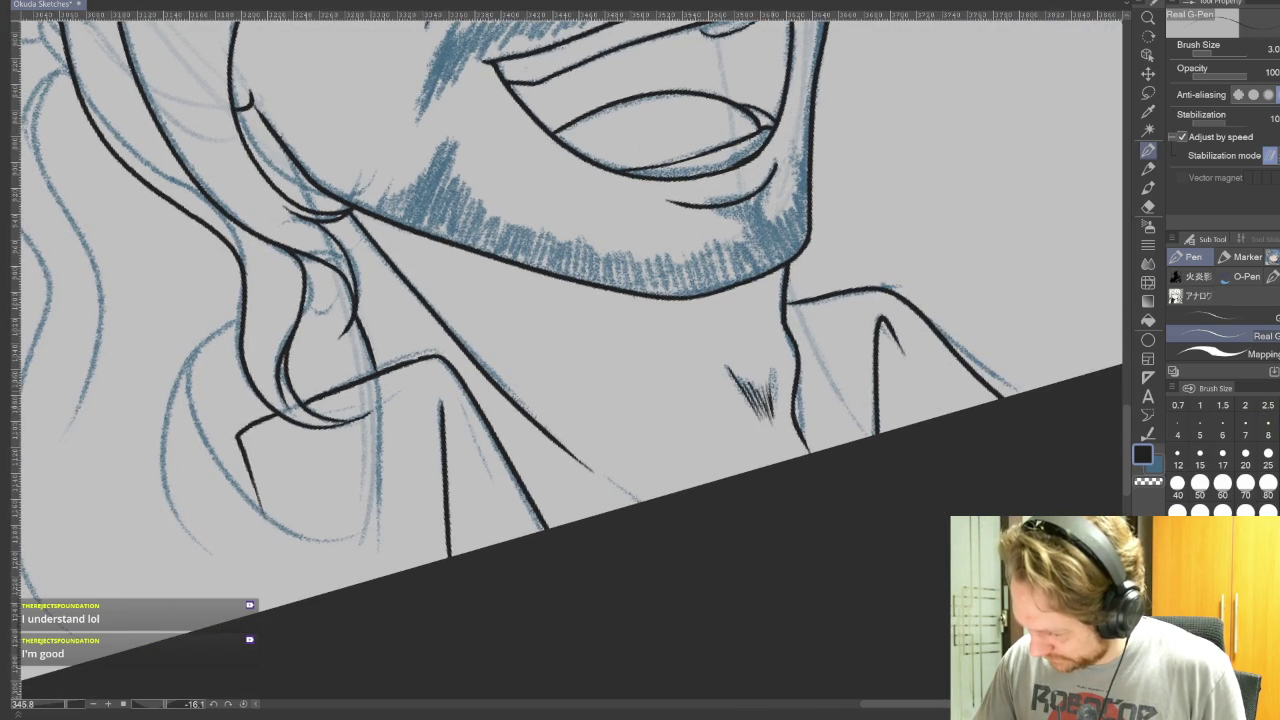
{"action": "left_click_drag", "start_coordinate": [600, 300], "coordinate": [710, 380]}
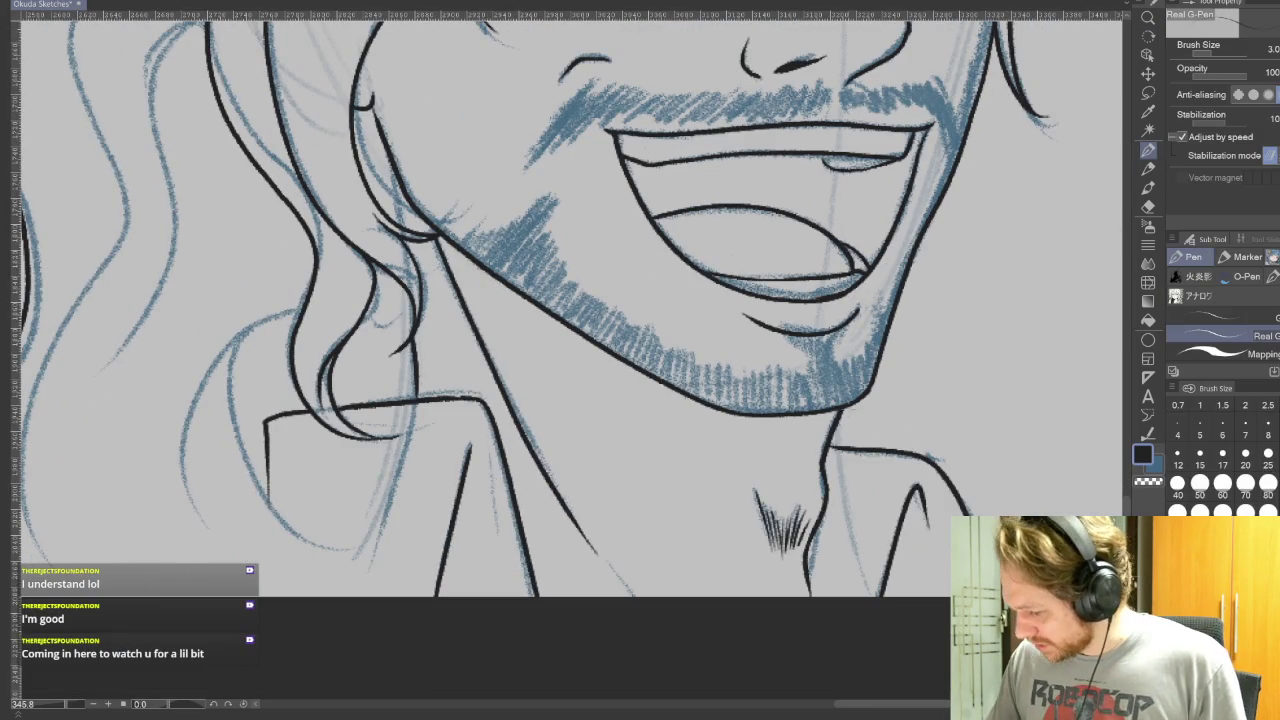
{"action": "left_click", "coordinate": [1200, 428]}
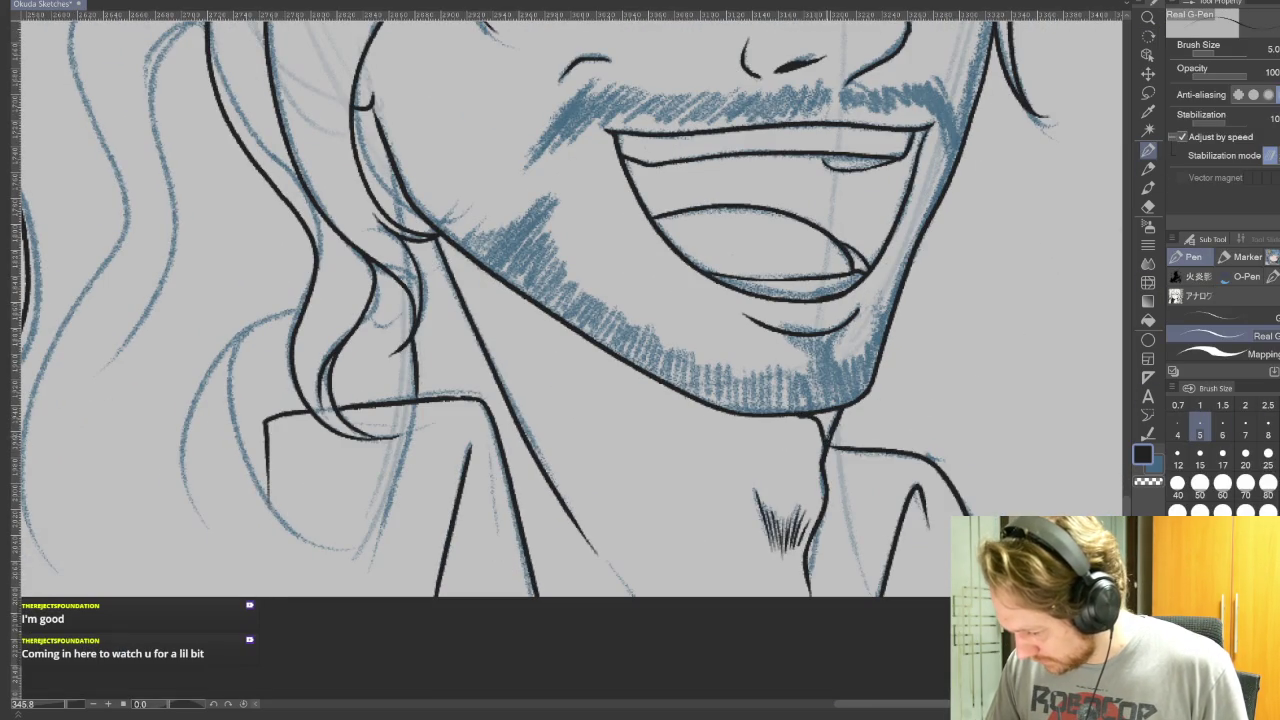
{"action": "left_click_drag", "start_coordinate": [835, 411], "coordinate": [824, 431]}
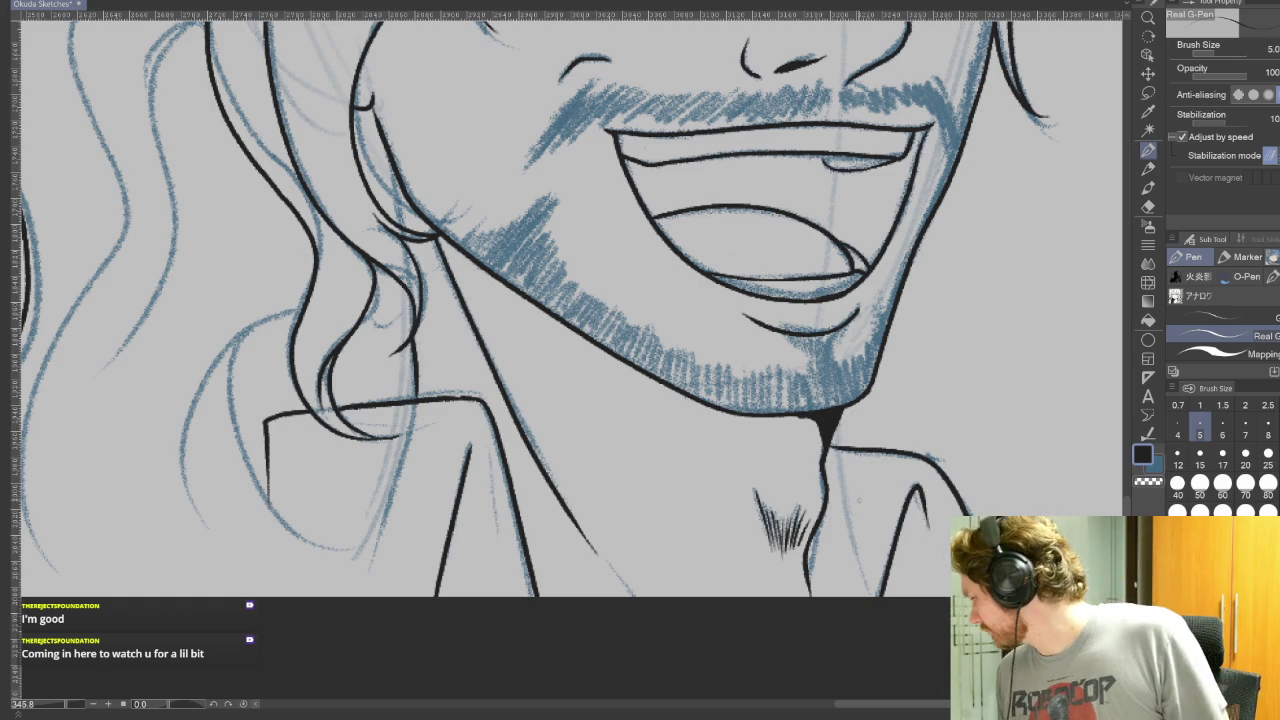
Zoom out to review the whole sheet, then zoom back in on the grinning head's left side
{"action": "scroll", "coordinate": [932, 268], "scroll_direction": "up", "scroll_amount": 1}
{"action": "scroll", "coordinate": [932, 268], "scroll_direction": "up", "scroll_amount": 3}
{"action": "scroll", "coordinate": [932, 268], "scroll_direction": "up", "scroll_amount": 2}
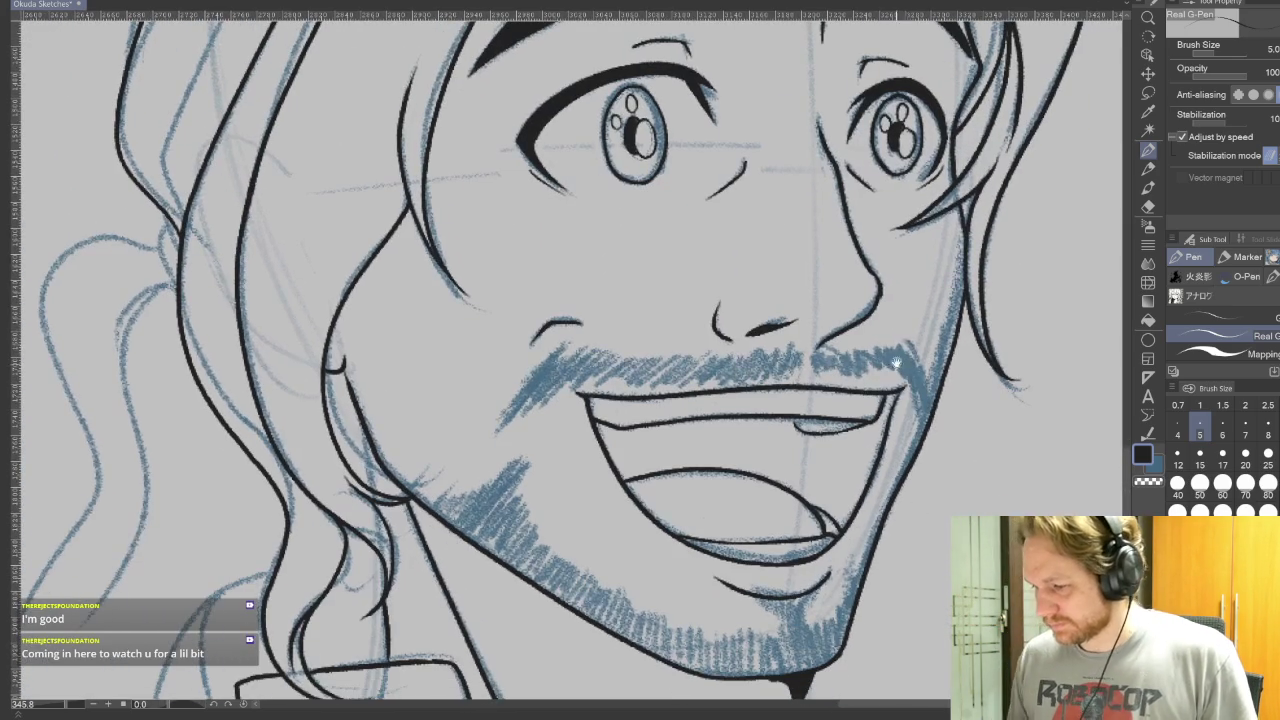
{"action": "scroll", "coordinate": [890, 380], "scroll_direction": "down", "scroll_amount": 2}
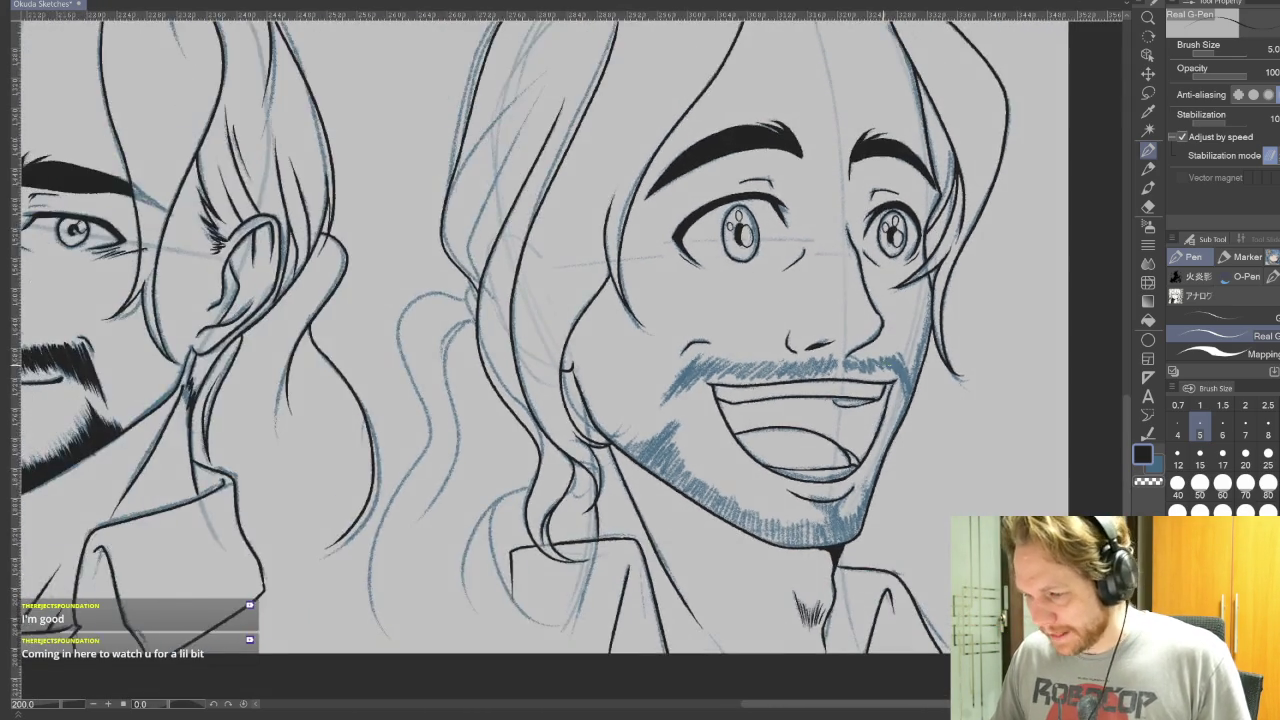
{"action": "scroll", "coordinate": [890, 380], "scroll_direction": "down", "scroll_amount": 2}
{"action": "scroll", "coordinate": [890, 380], "scroll_direction": "down", "scroll_amount": 1}
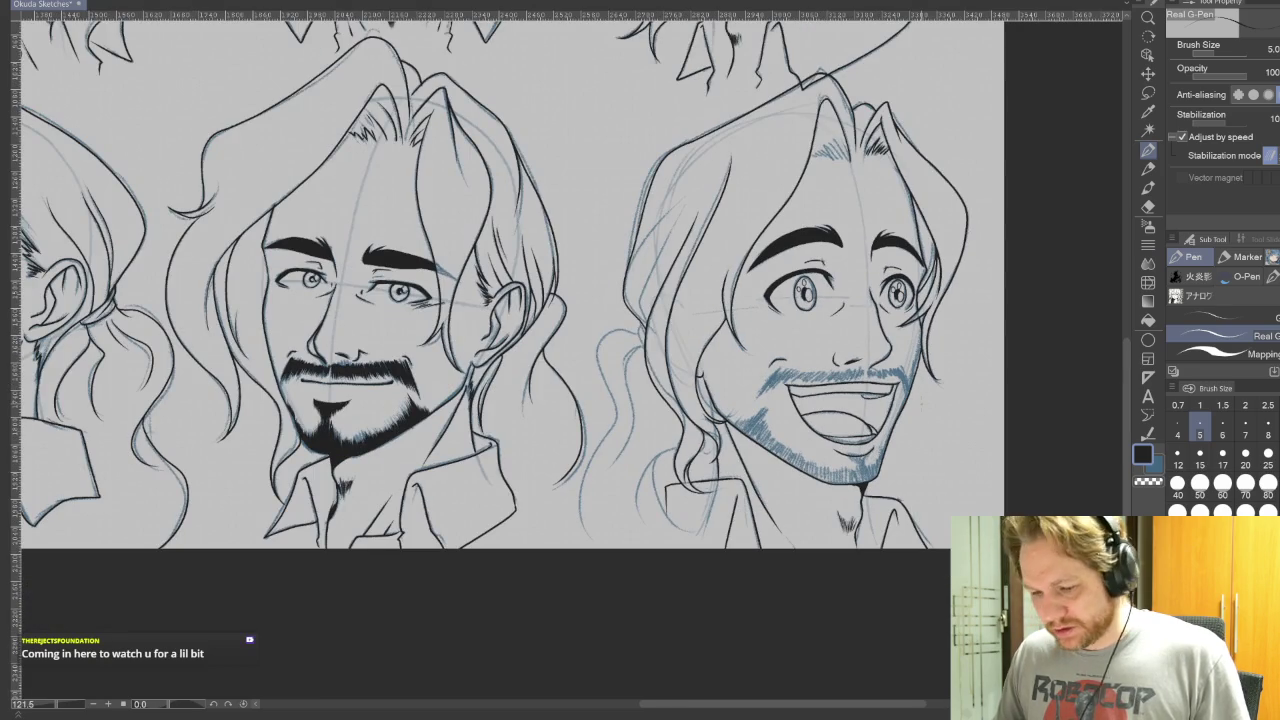
{"action": "scroll", "coordinate": [884, 477], "scroll_direction": "down", "scroll_amount": 1}
{"action": "scroll", "coordinate": [884, 477], "scroll_direction": "down", "scroll_amount": 1}
{"action": "scroll", "coordinate": [884, 477], "scroll_direction": "up", "scroll_amount": 1}
{"action": "scroll", "coordinate": [884, 477], "scroll_direction": "up", "scroll_amount": 1}
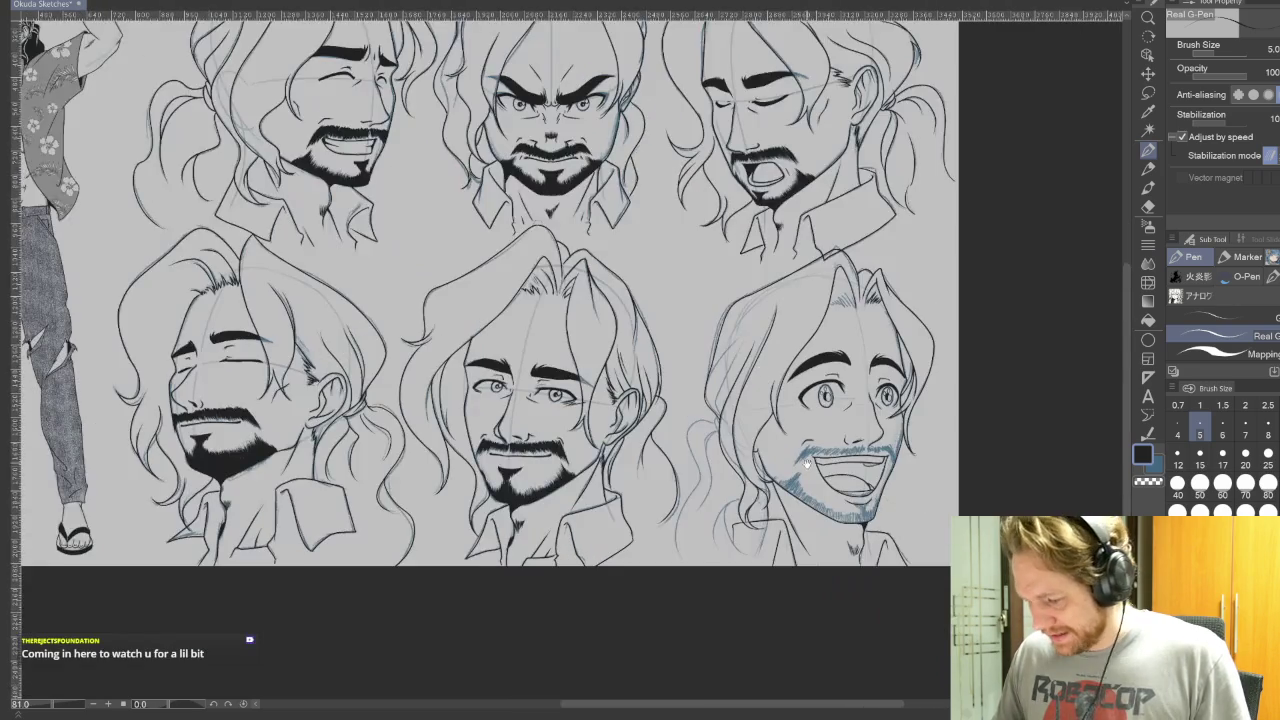
{"action": "scroll", "coordinate": [884, 477], "scroll_direction": "up", "scroll_amount": 1}
{"action": "scroll", "coordinate": [884, 477], "scroll_direction": "up", "scroll_amount": 1}
{"action": "left_click_drag", "start_coordinate": [686, 377], "coordinate": [771, 433]}
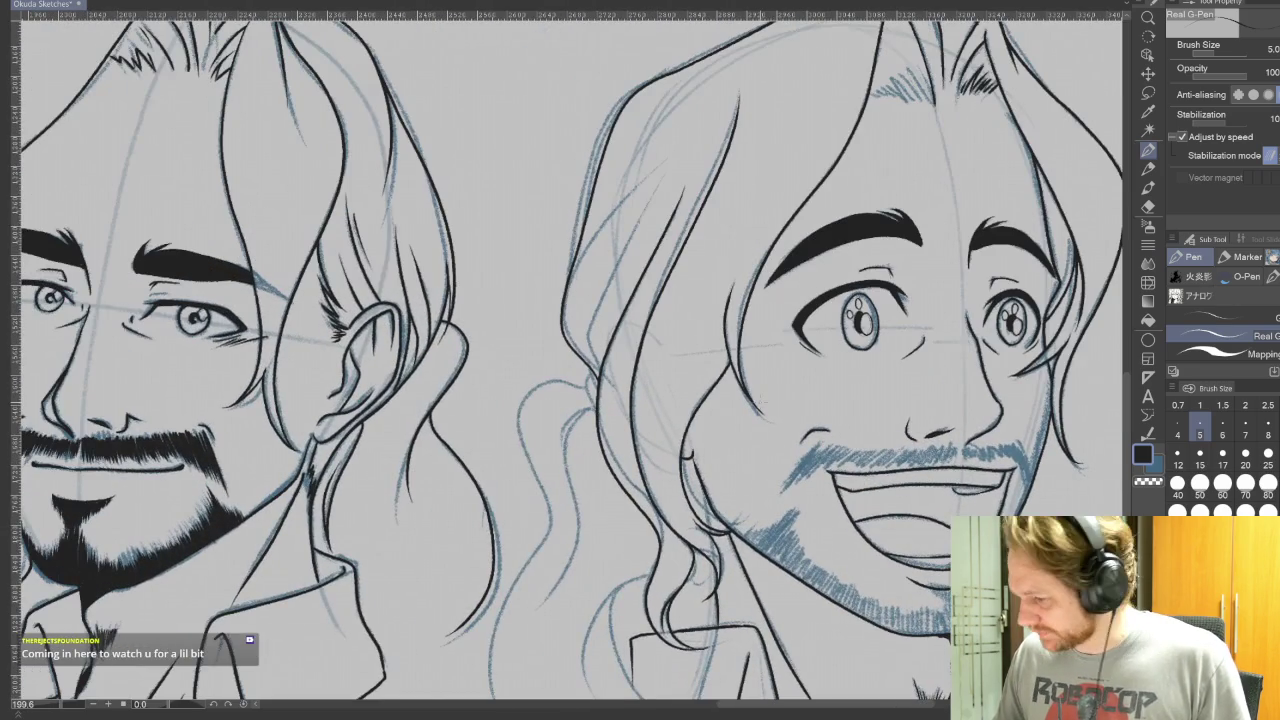
Ink hair strands on the grinning head's left side with the G-Pen, undoing and redrawing one more cleanly
{"action": "left_click", "coordinate": [1147, 150]}
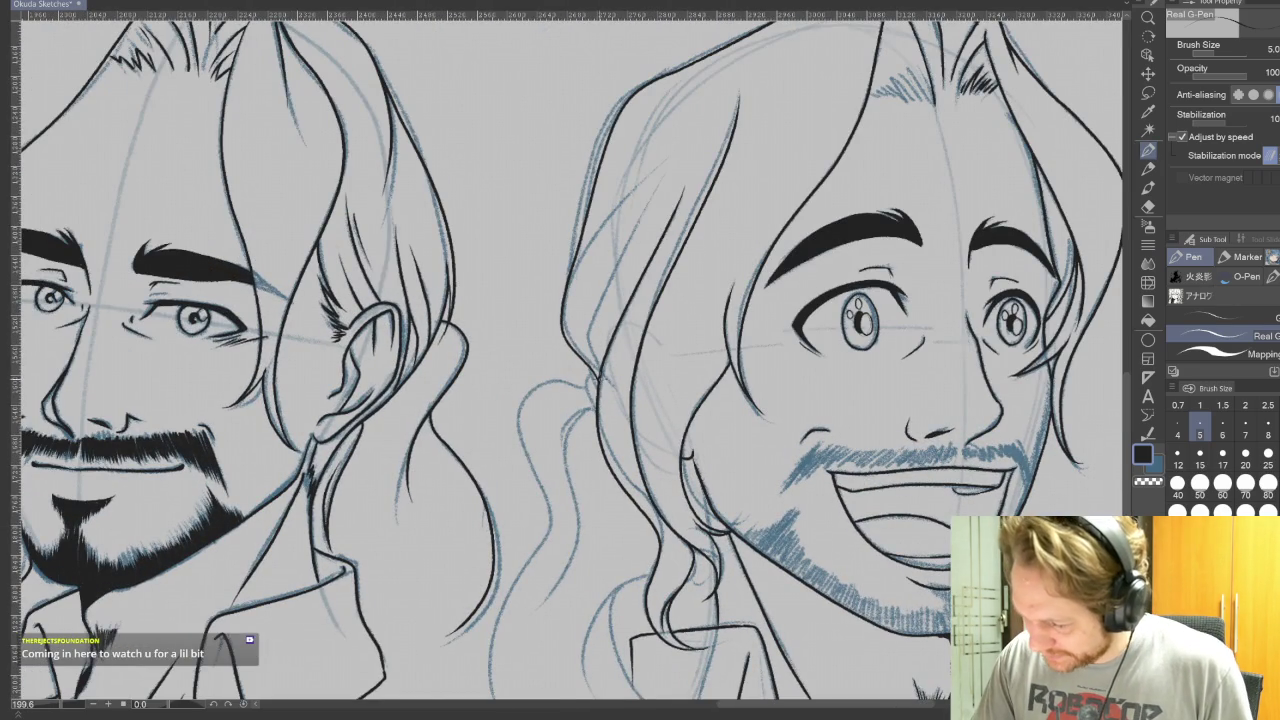
{"action": "left_click_drag", "start_coordinate": [590, 370], "coordinate": [636, 224]}
{"action": "left_click_drag", "start_coordinate": [566, 296], "coordinate": [670, 170]}
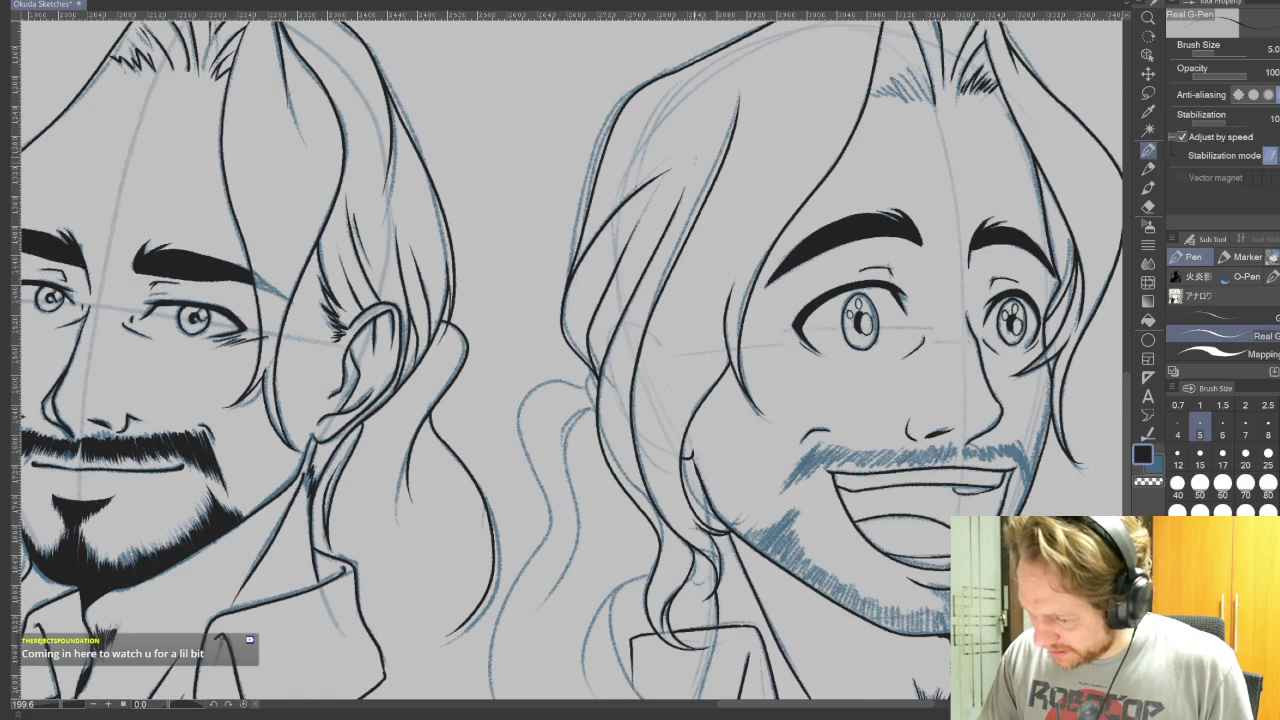
{"action": "key", "text": "ctrl+z"}
{"action": "left_click_drag", "start_coordinate": [566, 292], "coordinate": [644, 188]}
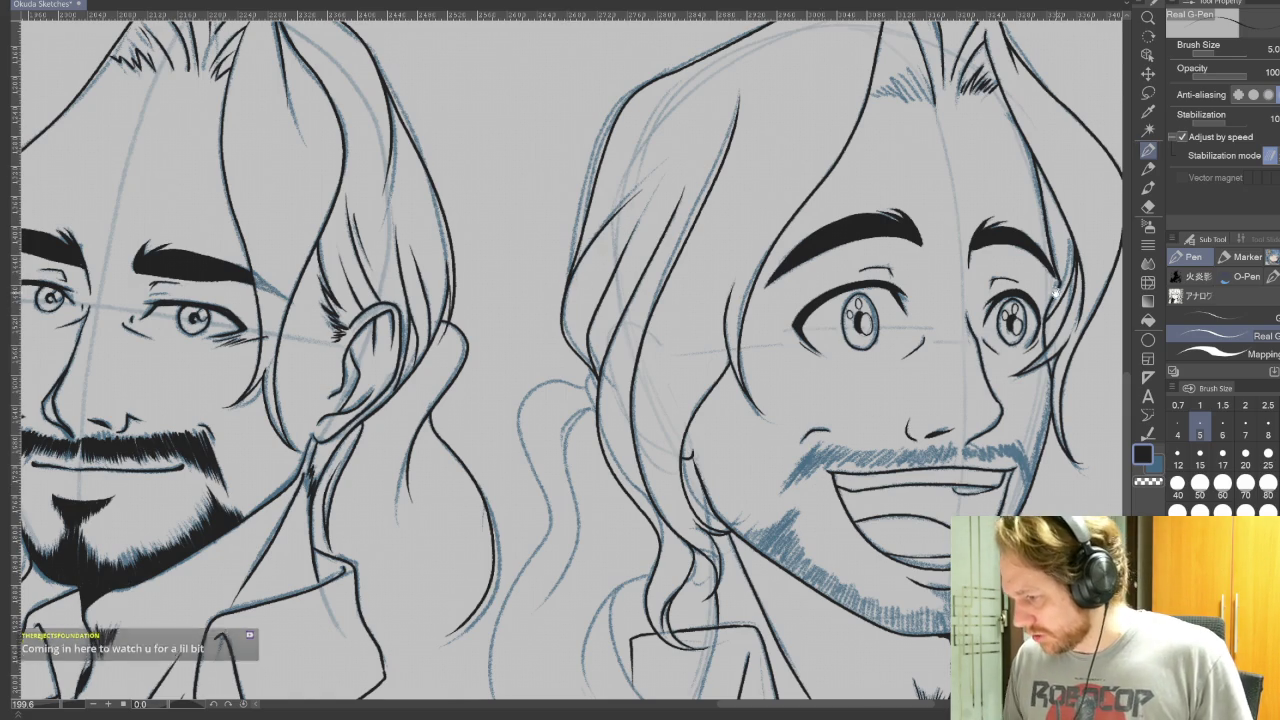
{"action": "left_click_drag", "start_coordinate": [942, 184], "coordinate": [812, 369]}
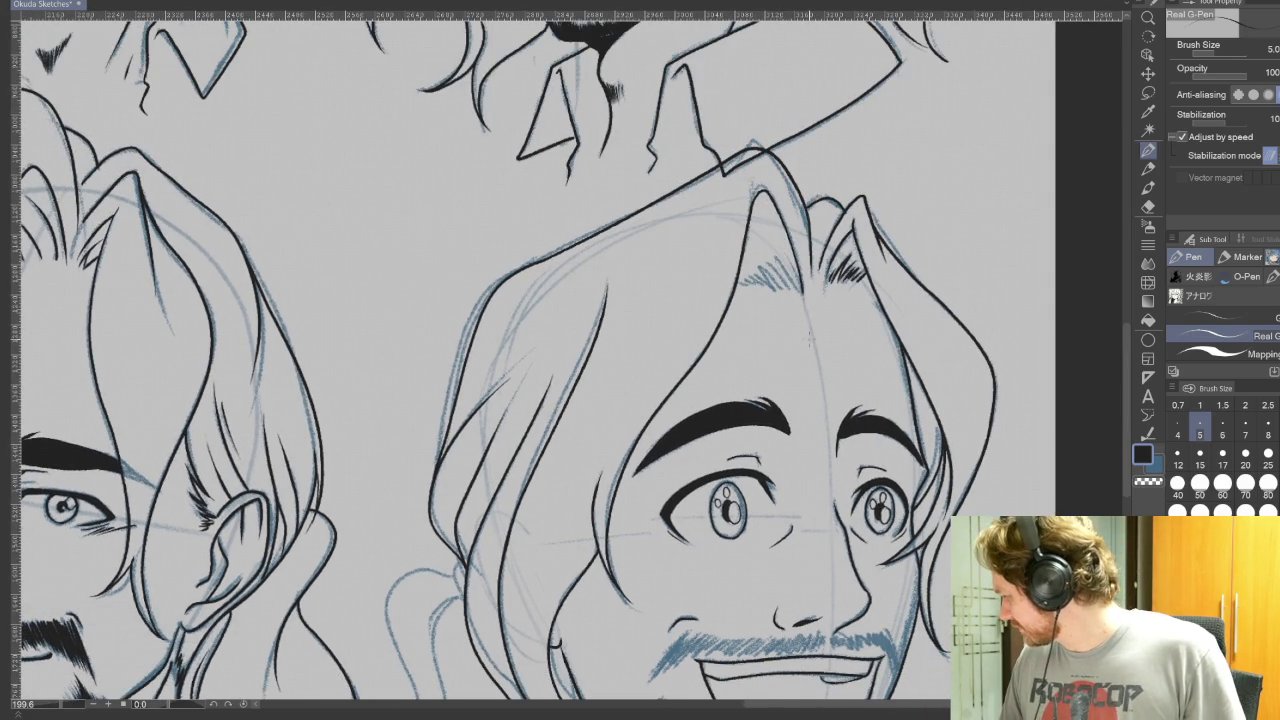
Tilt the canvas, hatch the grinning head's hairline with four short strokes, then reset rotation upright
{"action": "scroll", "coordinate": [797, 313], "scroll_direction": "up", "scroll_amount": 1}
{"action": "scroll", "coordinate": [797, 313], "scroll_direction": "up", "scroll_amount": 1}
{"action": "scroll", "coordinate": [795, 310], "scroll_direction": "up", "scroll_amount": 1}
{"action": "left_click_drag", "start_coordinate": [795, 310], "coordinate": [420, 520]}
{"action": "left_click_drag", "start_coordinate": [372, 214], "coordinate": [352, 300]}
{"action": "left_click_drag", "start_coordinate": [366, 242], "coordinate": [356, 294]}
{"action": "left_click_drag", "start_coordinate": [382, 234], "coordinate": [378, 272]}
{"action": "mouse_move", "coordinate": [387, 254]}
{"action": "left_mouse_down"}
{"action": "mouse_move", "coordinate": [381, 288]}
{"action": "mouse_move", "coordinate": [412, 320]}
{"action": "left_mouse_up"}
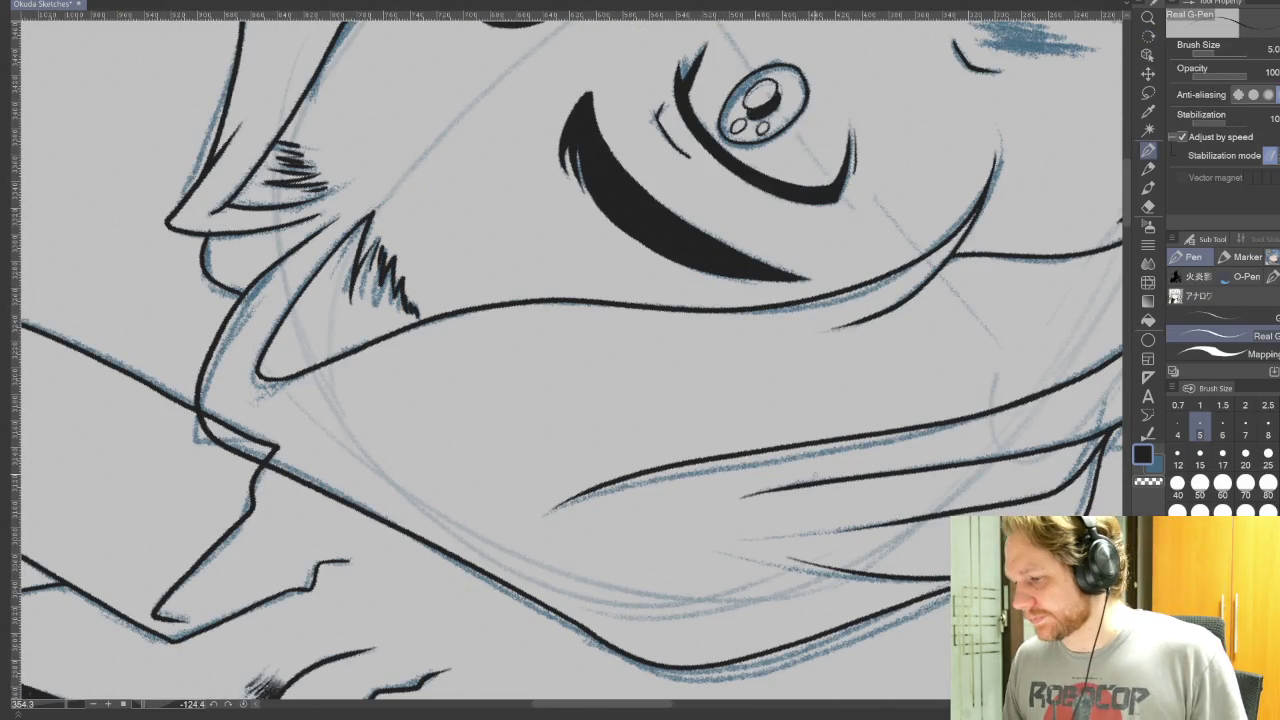
{"action": "key", "text": "shift+space"}
{"action": "scroll", "coordinate": [843, 407], "scroll_direction": "down", "scroll_amount": 5}
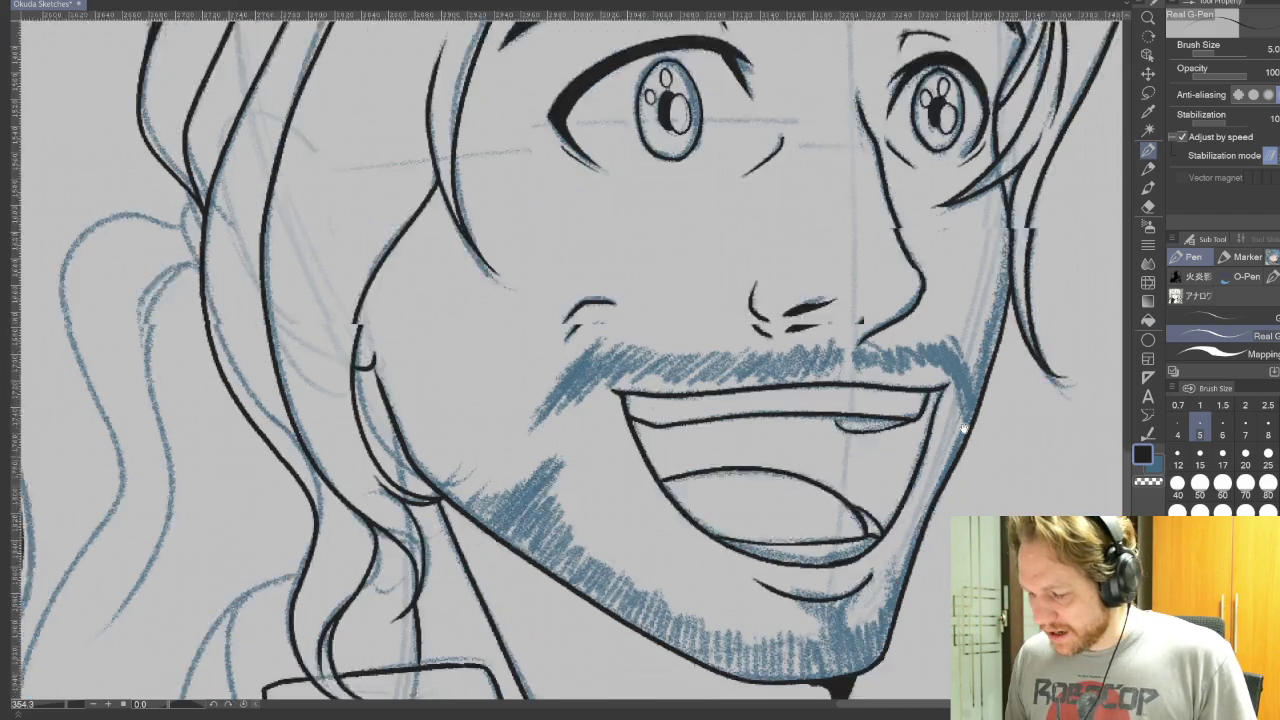
Ink three curved hair strands beside the grinning head's jaw
{"action": "left_click_drag", "start_coordinate": [962, 512], "coordinate": [890, 309]}
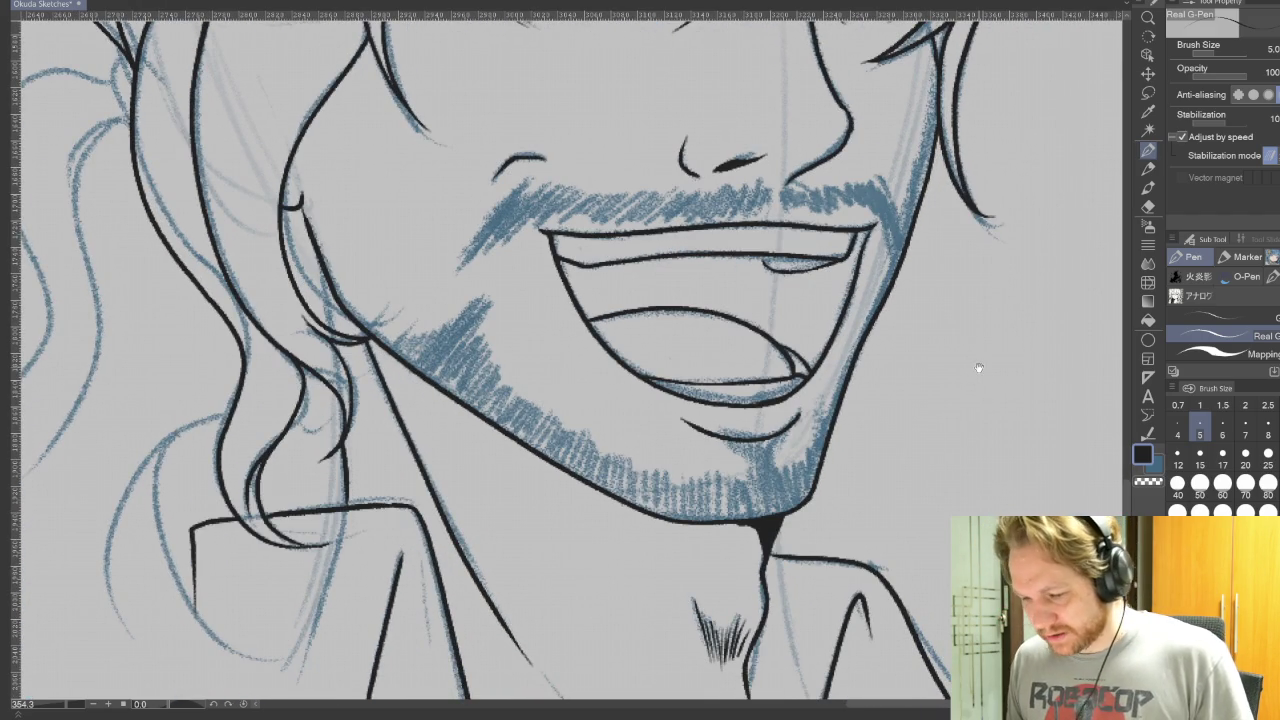
{"action": "left_click_drag", "start_coordinate": [456, 623], "coordinate": [886, 423]}
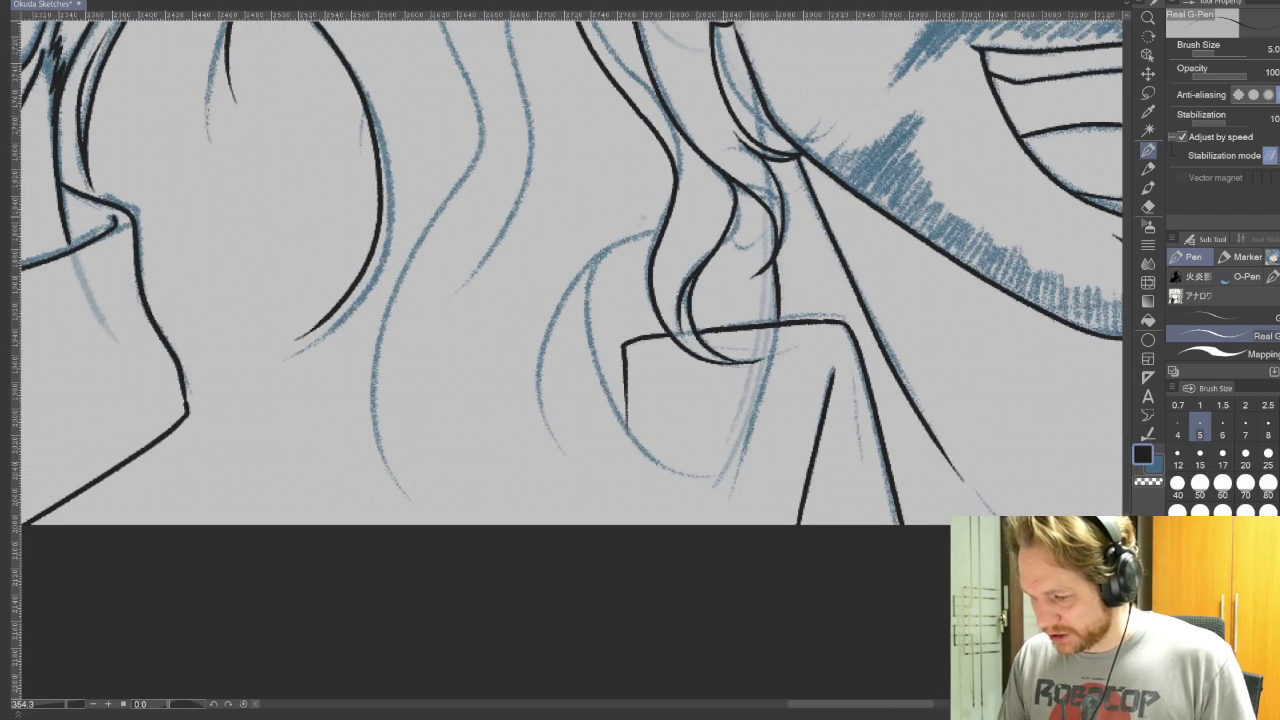
{"action": "left_click_drag", "start_coordinate": [657, 232], "coordinate": [570, 462]}
{"action": "left_click_drag", "start_coordinate": [606, 250], "coordinate": [590, 440]}
{"action": "left_click_drag", "start_coordinate": [668, 324], "coordinate": [743, 563]}
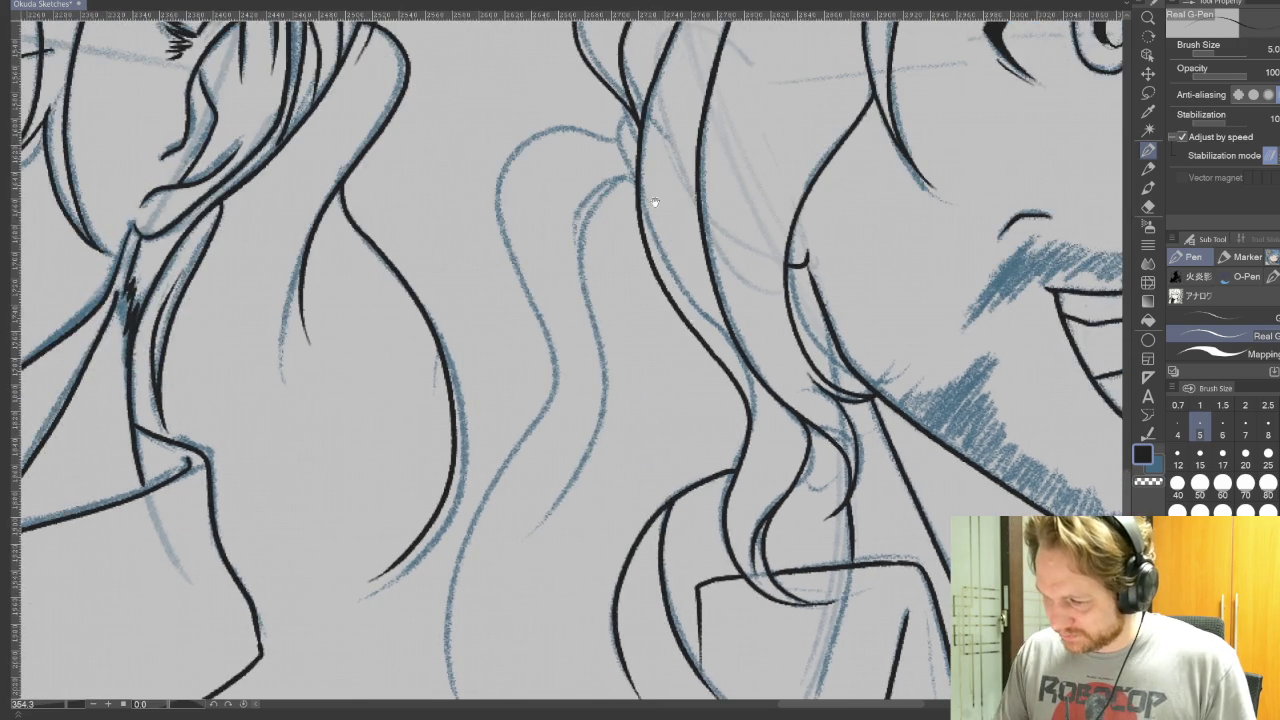
Ink long hair curls from the ponytail down the left side toward the collar
{"action": "left_click_drag", "start_coordinate": [651, 217], "coordinate": [641, 179]}
{"action": "mouse_move", "coordinate": [610, 84]}
{"action": "left_mouse_down"}
{"action": "mouse_move", "coordinate": [628, 140]}
{"action": "mouse_move", "coordinate": [572, 268]}
{"action": "left_mouse_up"}
{"action": "mouse_move", "coordinate": [626, 132]}
{"action": "left_mouse_down"}
{"action": "mouse_move", "coordinate": [578, 186]}
{"action": "mouse_move", "coordinate": [600, 360]}
{"action": "mouse_move", "coordinate": [515, 498]}
{"action": "left_mouse_up"}
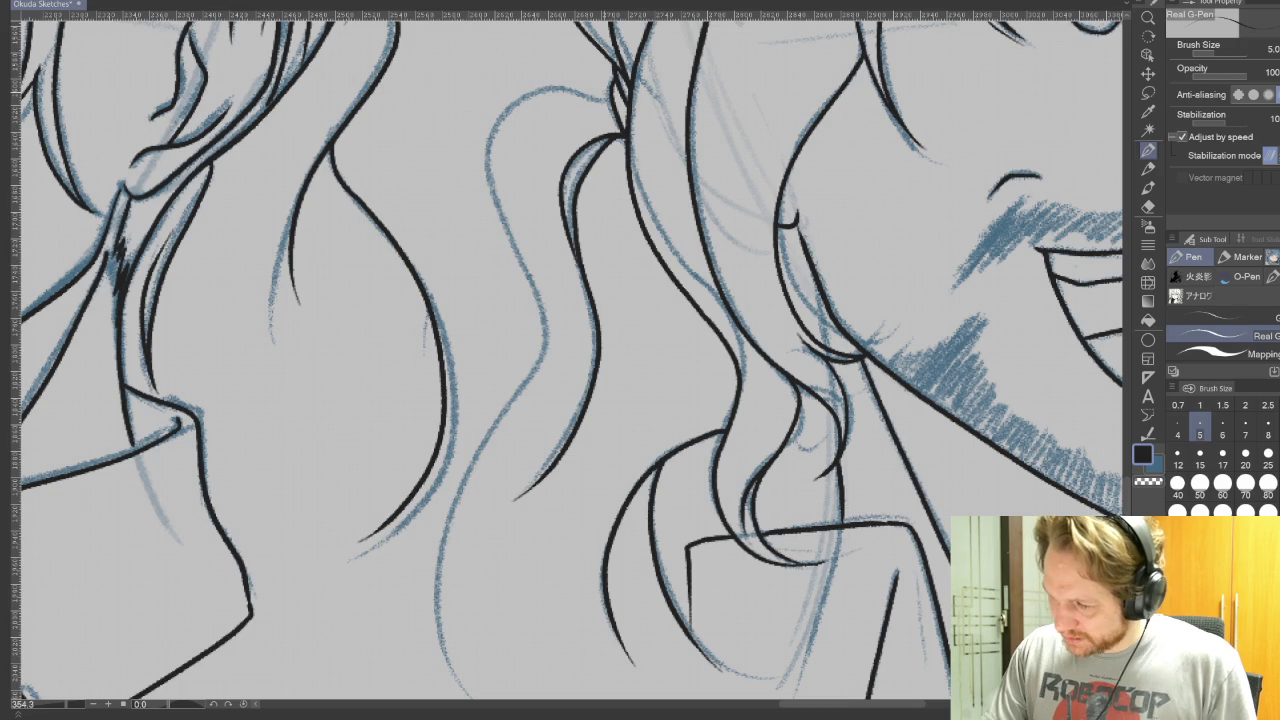
{"action": "mouse_move", "coordinate": [614, 92]}
{"action": "left_mouse_down"}
{"action": "mouse_move", "coordinate": [488, 132]}
{"action": "mouse_move", "coordinate": [540, 350]}
{"action": "mouse_move", "coordinate": [440, 635]}
{"action": "left_mouse_up"}
{"action": "left_click_drag", "start_coordinate": [1055, 609], "coordinate": [897, 489]}
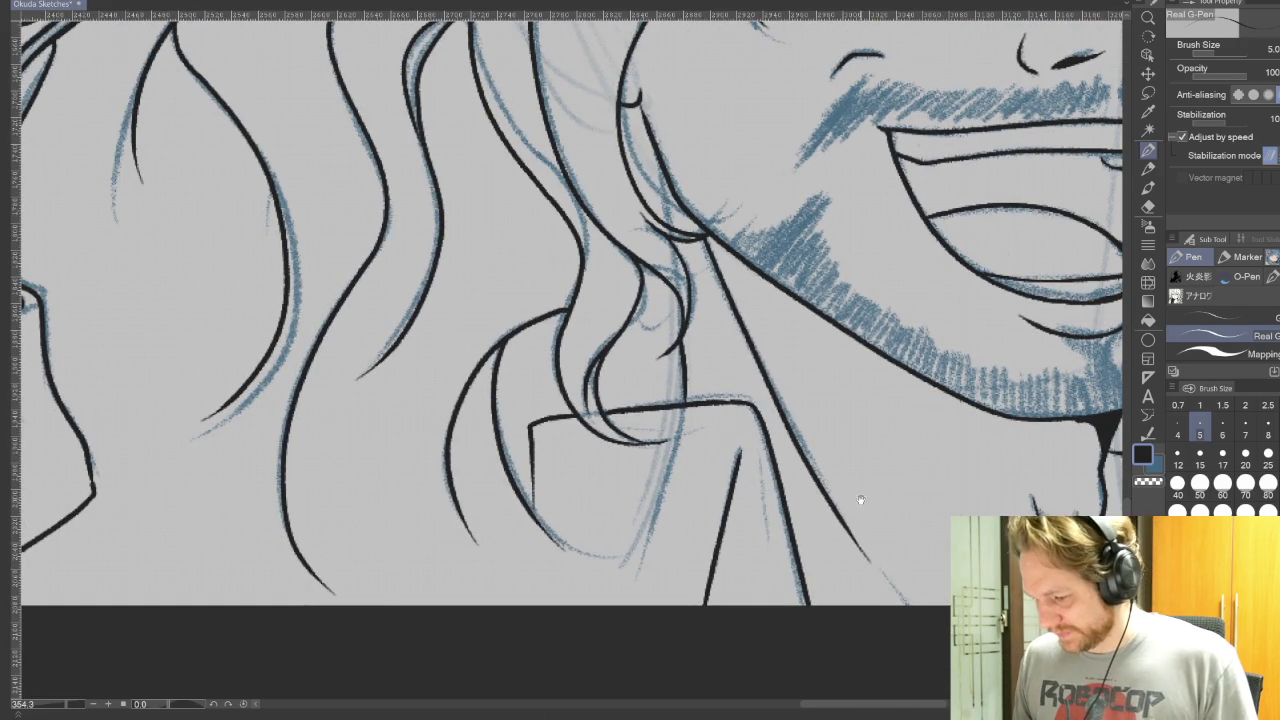
{"action": "left_click_drag", "start_coordinate": [734, 383], "coordinate": [793, 637]}
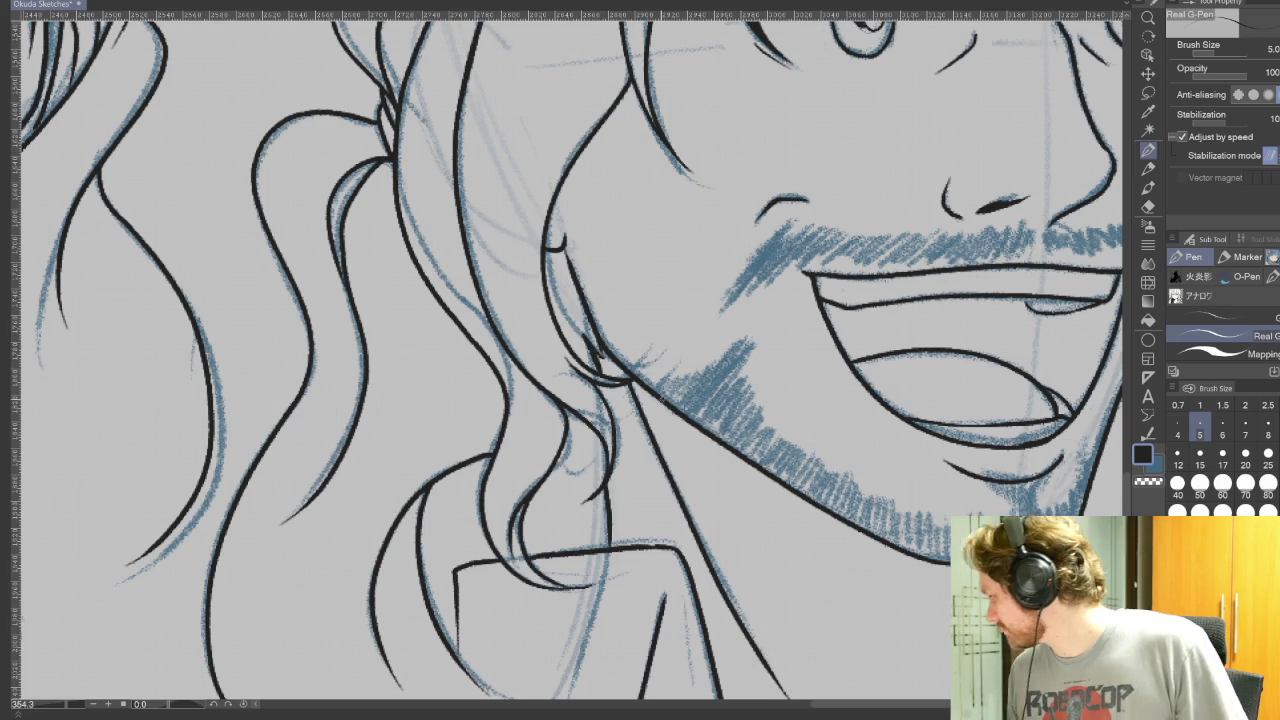
Ink dense diagonal black mustache strokes along the upper lip from the left cheek toward the centre
{"action": "left_click_drag", "start_coordinate": [1055, 278], "coordinate": [1030, 378]}
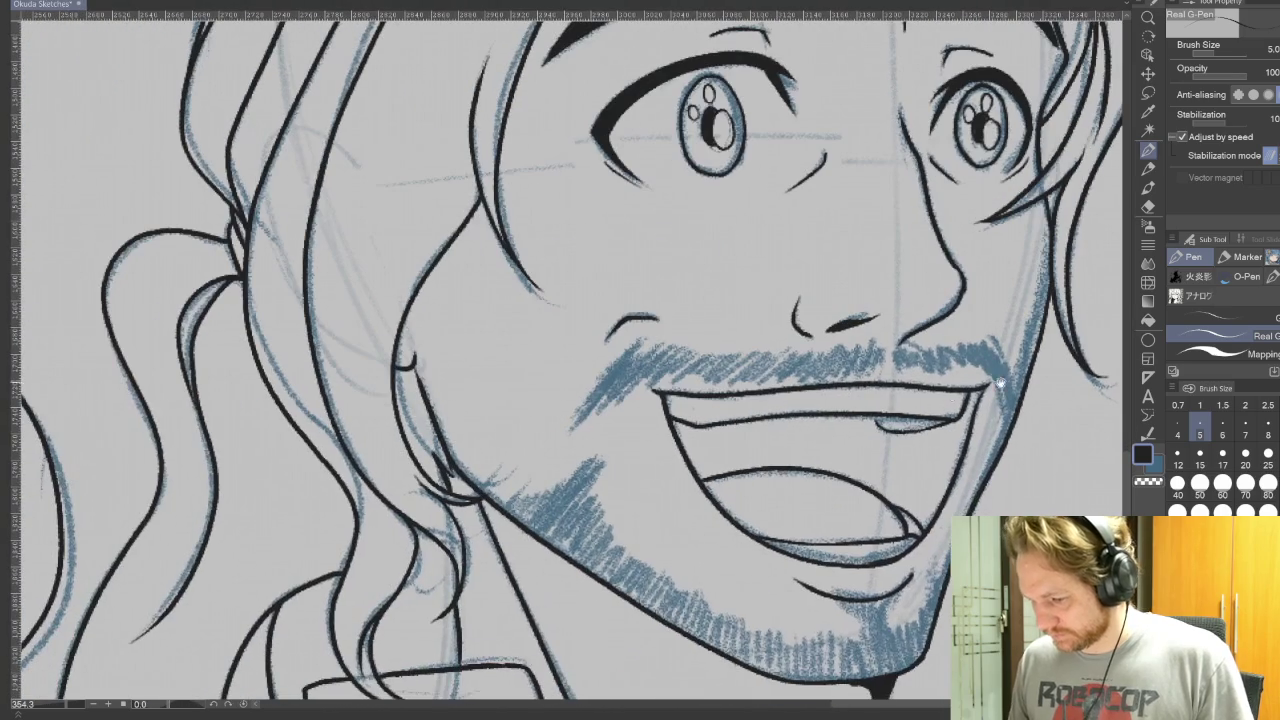
{"action": "mouse_move", "coordinate": [640, 333]}
{"action": "left_mouse_down"}
{"action": "mouse_move", "coordinate": [585, 412]}
{"action": "mouse_move", "coordinate": [602, 404]}
{"action": "left_mouse_up"}
{"action": "mouse_move", "coordinate": [650, 336]}
{"action": "left_mouse_down"}
{"action": "mouse_move", "coordinate": [610, 406]}
{"action": "mouse_move", "coordinate": [648, 386]}
{"action": "left_mouse_up"}
{"action": "mouse_move", "coordinate": [696, 348]}
{"action": "left_mouse_down"}
{"action": "mouse_move", "coordinate": [662, 384]}
{"action": "mouse_move", "coordinate": [674, 384]}
{"action": "left_mouse_up"}
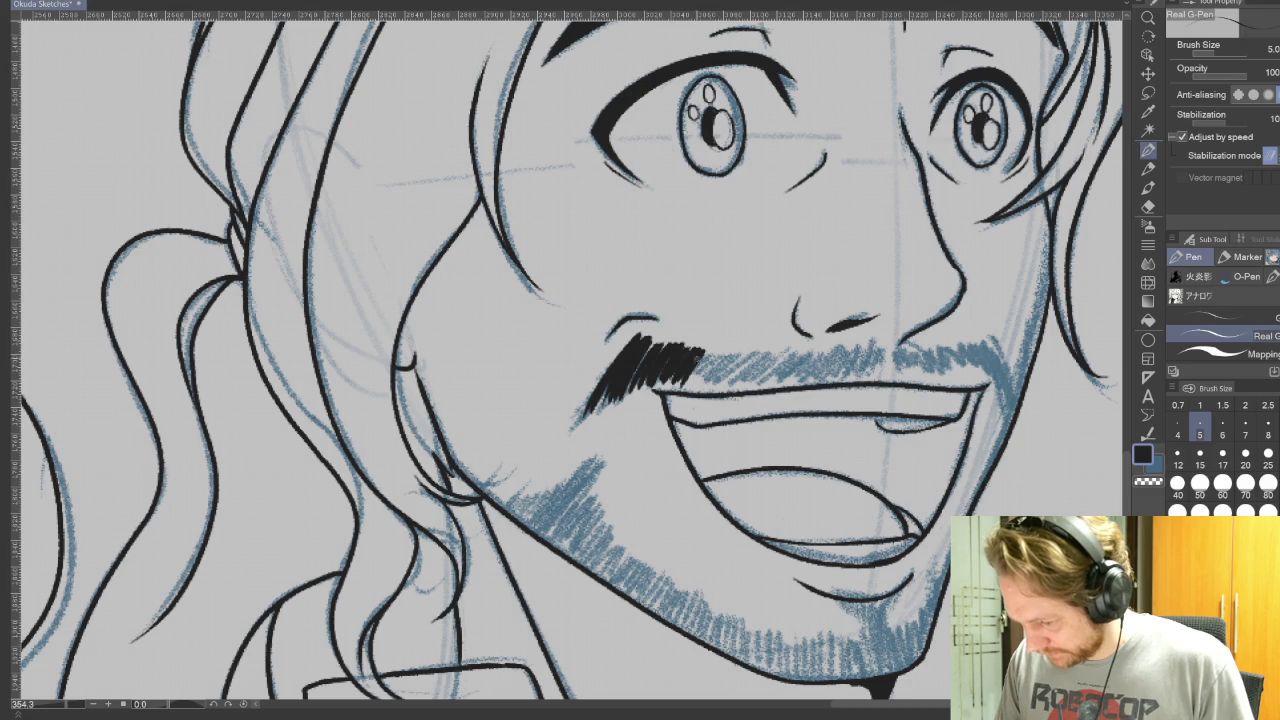
{"action": "mouse_move", "coordinate": [760, 348]}
{"action": "left_mouse_down"}
{"action": "mouse_move", "coordinate": [728, 386]}
{"action": "mouse_move", "coordinate": [752, 384]}
{"action": "left_mouse_up"}
{"action": "mouse_move", "coordinate": [800, 344]}
{"action": "left_mouse_down"}
{"action": "mouse_move", "coordinate": [766, 386]}
{"action": "mouse_move", "coordinate": [782, 383]}
{"action": "left_mouse_up"}
{"action": "mouse_move", "coordinate": [817, 345]}
{"action": "left_mouse_down"}
{"action": "mouse_move", "coordinate": [791, 383]}
{"action": "mouse_move", "coordinate": [803, 380]}
{"action": "left_mouse_up"}
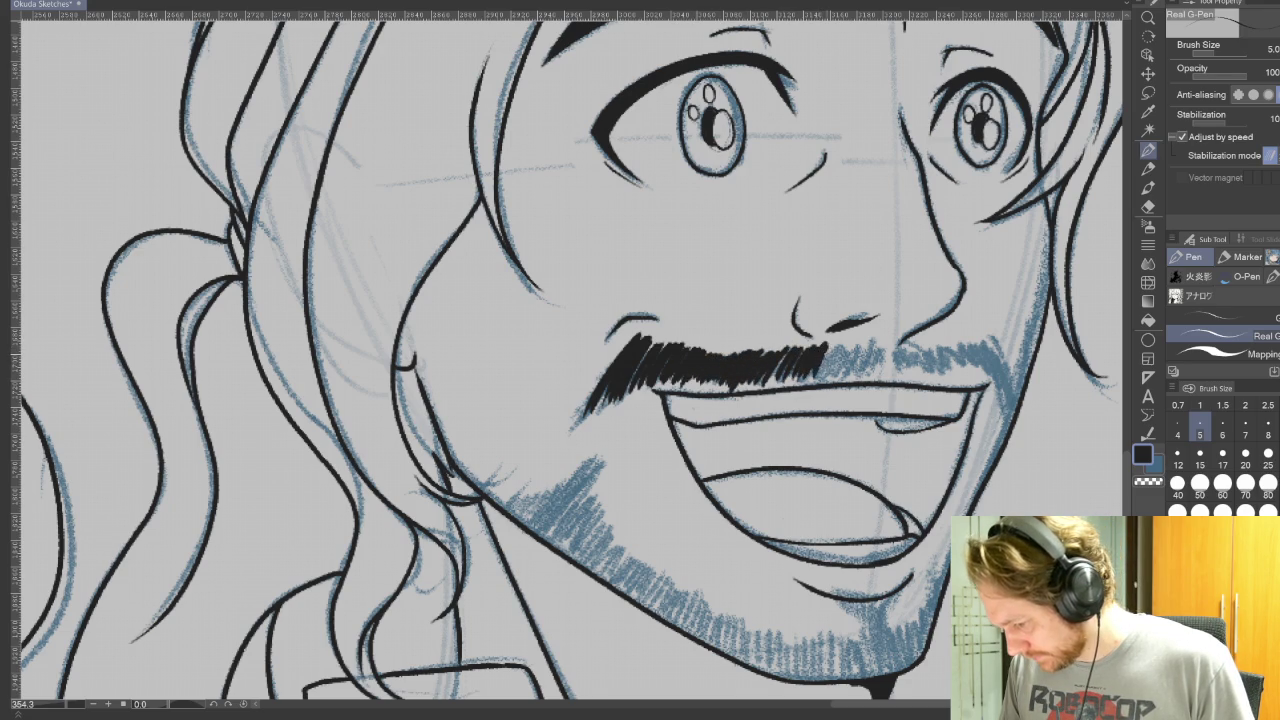
Extend the mustache to the right cheek and curve its thickened right tip downward
{"action": "left_click_drag", "start_coordinate": [864, 340], "coordinate": [844, 378]}
{"action": "left_click_drag", "start_coordinate": [869, 340], "coordinate": [856, 378]}
{"action": "mouse_move", "coordinate": [880, 340]}
{"action": "left_mouse_down"}
{"action": "mouse_move", "coordinate": [869, 374]}
{"action": "mouse_move", "coordinate": [906, 374]}
{"action": "left_mouse_up"}
{"action": "mouse_move", "coordinate": [930, 342]}
{"action": "left_mouse_down"}
{"action": "mouse_move", "coordinate": [912, 376]}
{"action": "mouse_move", "coordinate": [952, 376]}
{"action": "mouse_move", "coordinate": [986, 400]}
{"action": "left_mouse_up"}
{"action": "left_click_drag", "start_coordinate": [1004, 348], "coordinate": [1000, 420]}
{"action": "left_click_drag", "start_coordinate": [1004, 366], "coordinate": [1018, 422]}
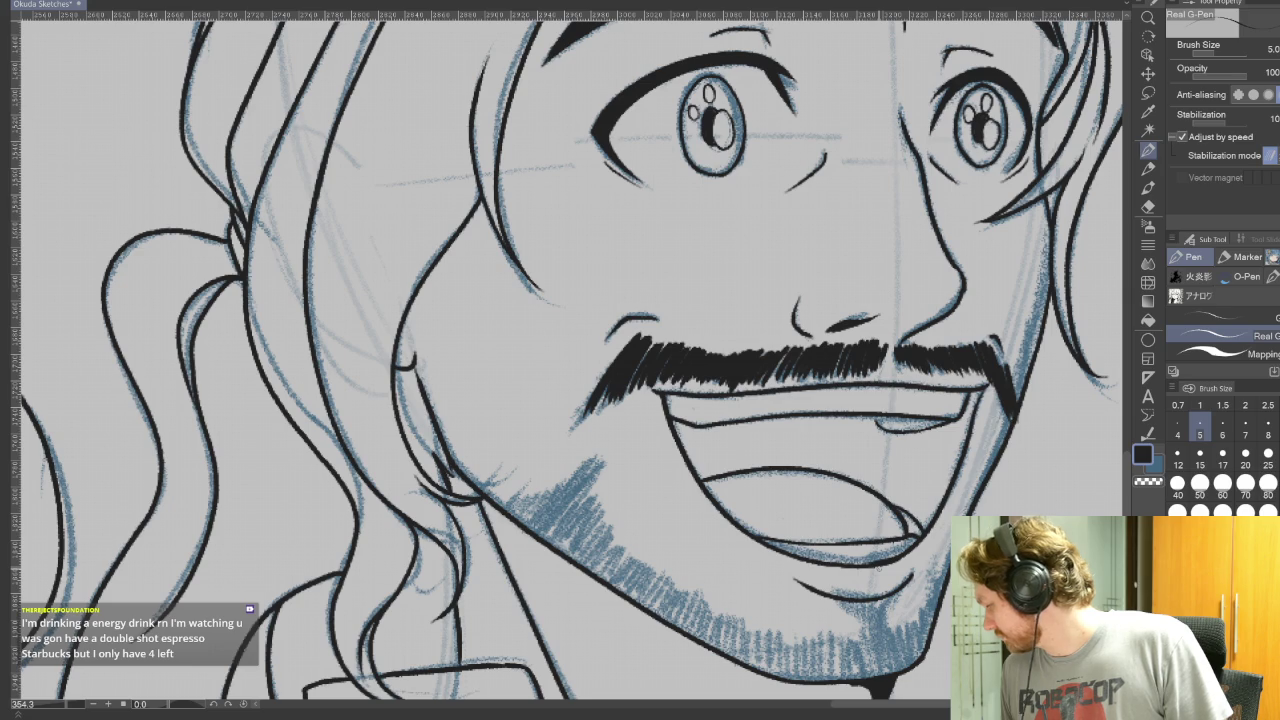
{"action": "left_click_drag", "start_coordinate": [986, 536], "coordinate": [1004, 358]}
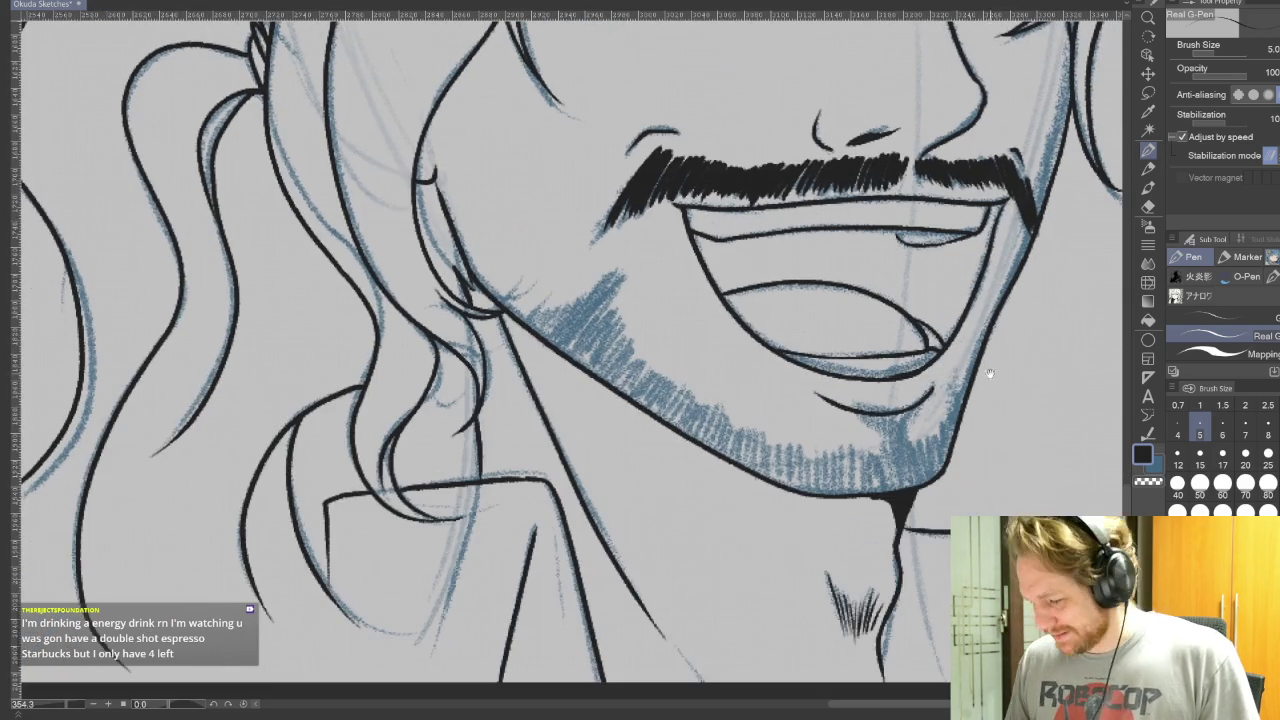
Hatch and fill a dark goatee under the lower lip, then add two dark strokes on the left jaw
{"action": "left_click_drag", "start_coordinate": [930, 391], "coordinate": [902, 440]}
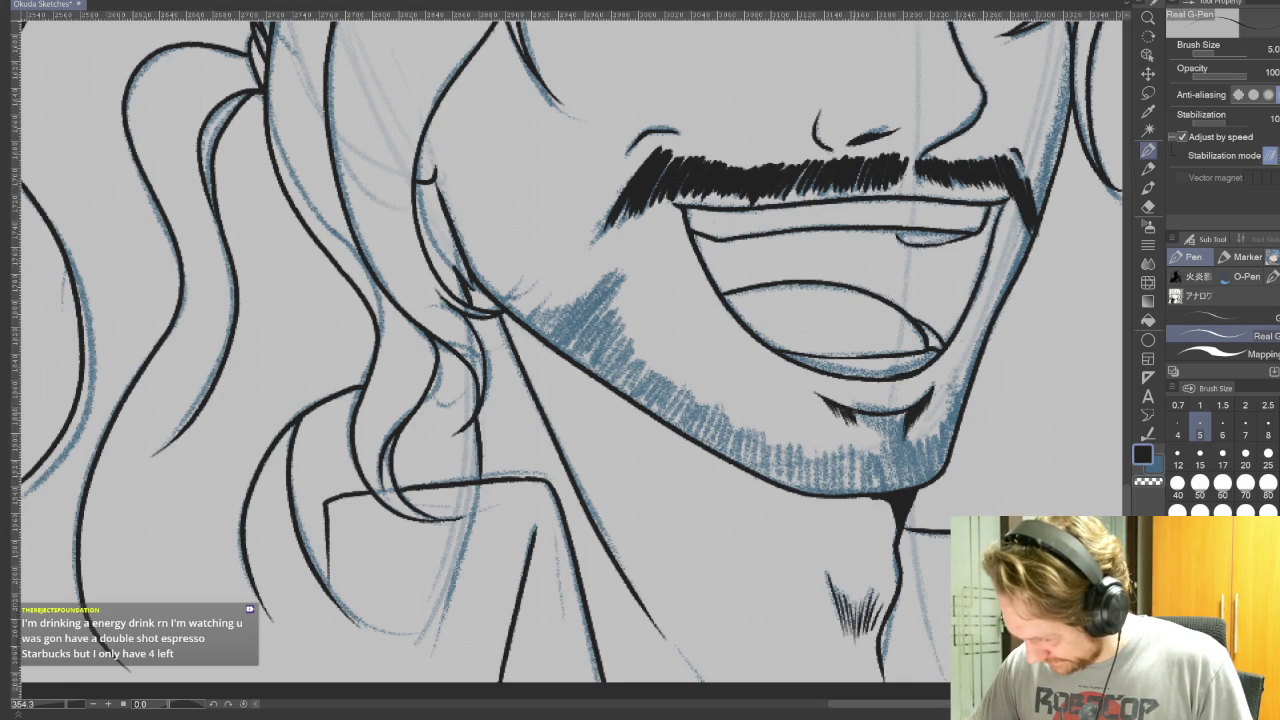
{"action": "left_click_drag", "start_coordinate": [866, 415], "coordinate": [876, 444]}
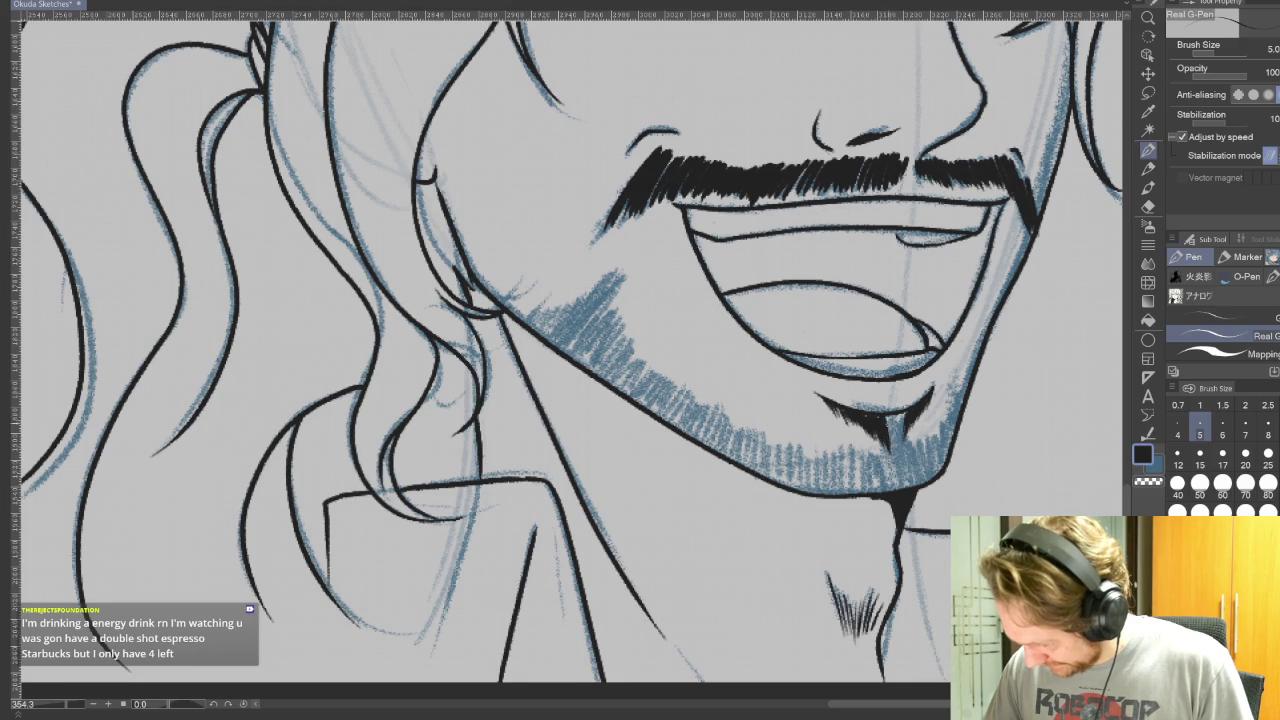
{"action": "left_click_drag", "start_coordinate": [888, 414], "coordinate": [897, 450]}
{"action": "left_click_drag", "start_coordinate": [894, 412], "coordinate": [905, 452]}
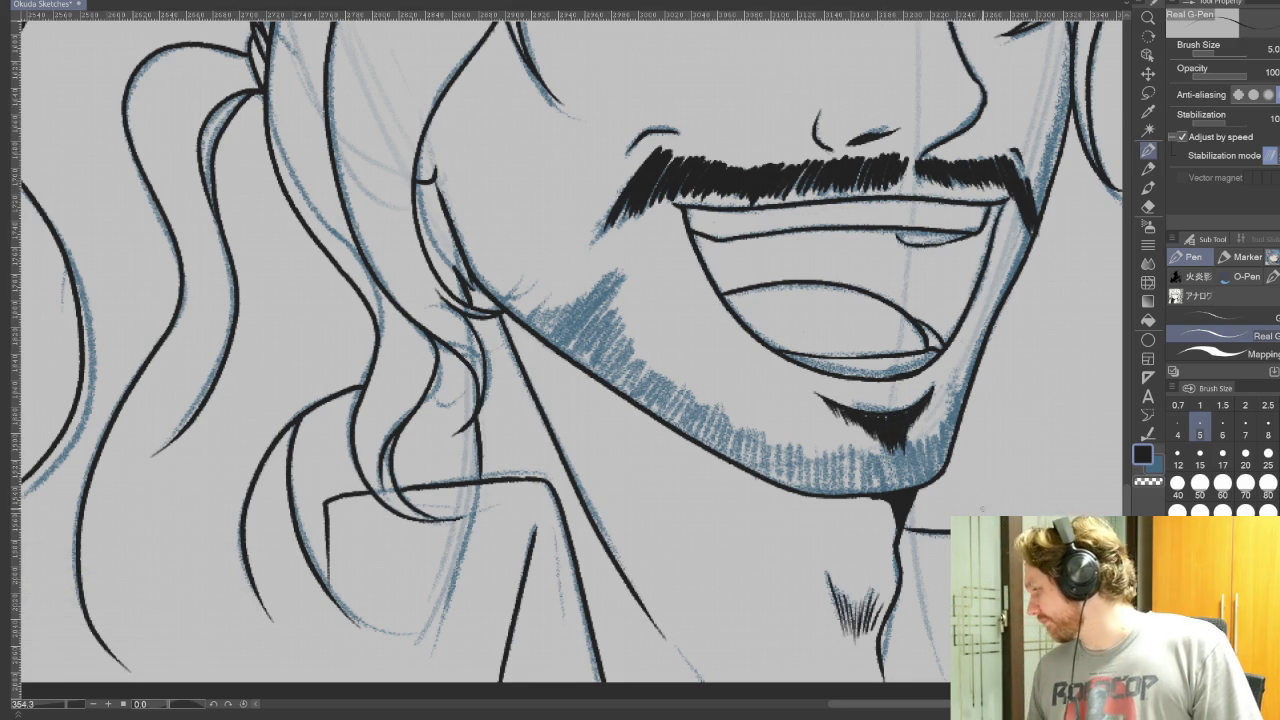
{"action": "left_click_drag", "start_coordinate": [900, 446], "coordinate": [903, 488]}
{"action": "mouse_move", "coordinate": [902, 442]}
{"action": "left_mouse_down"}
{"action": "mouse_move", "coordinate": [910, 486]}
{"action": "mouse_move", "coordinate": [928, 480]}
{"action": "left_mouse_up"}
{"action": "left_click_drag", "start_coordinate": [932, 436], "coordinate": [938, 472]}
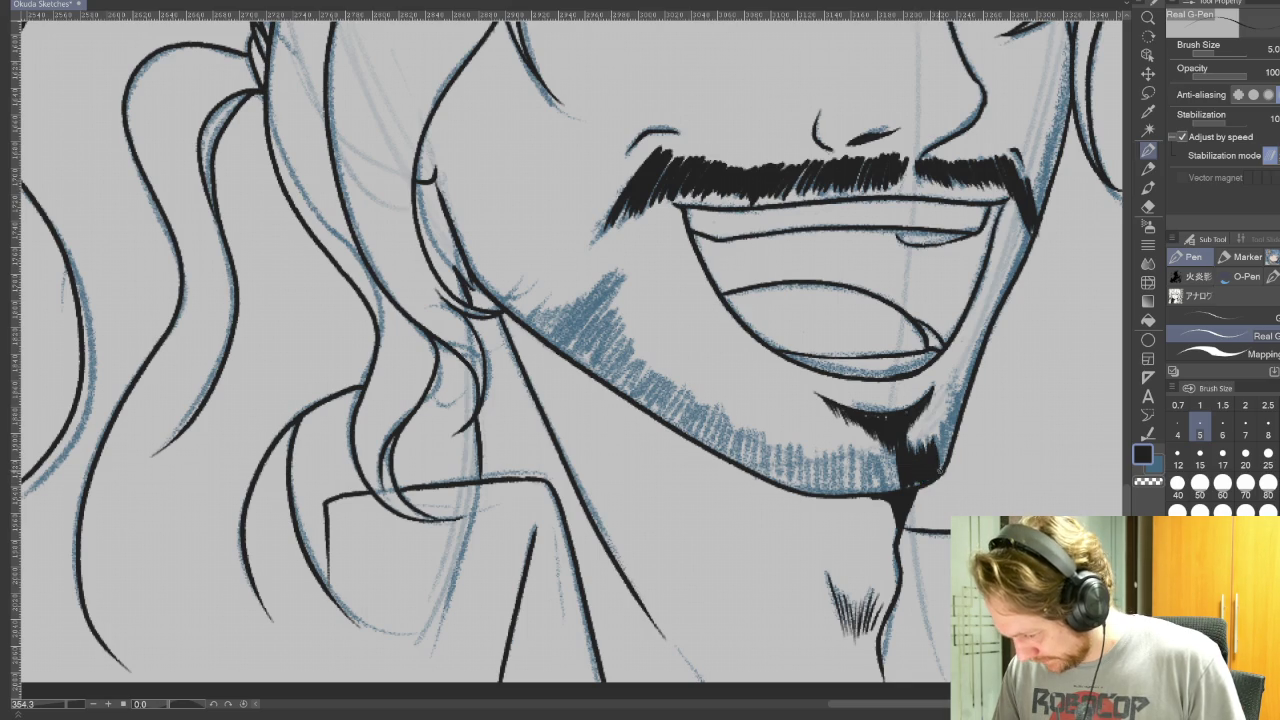
{"action": "left_click_drag", "start_coordinate": [953, 400], "coordinate": [946, 434]}
{"action": "left_click_drag", "start_coordinate": [959, 391], "coordinate": [952, 424]}
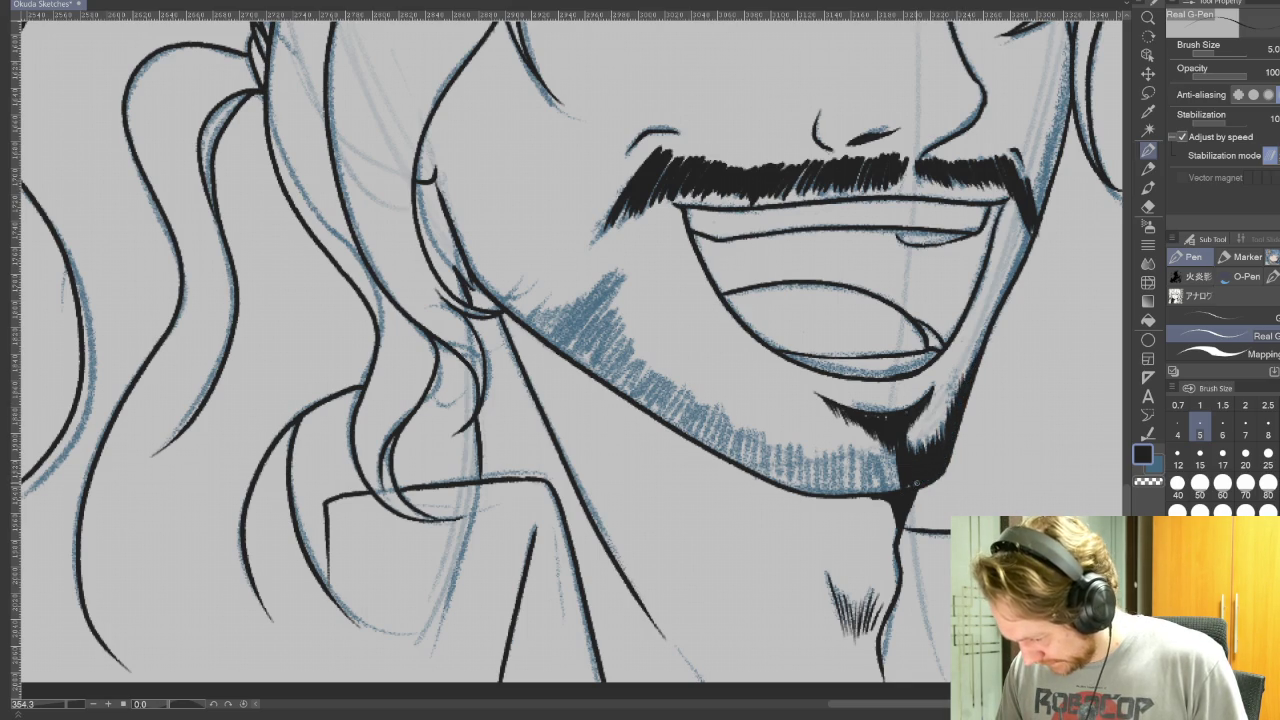
{"action": "left_click_drag", "start_coordinate": [892, 428], "coordinate": [879, 491]}
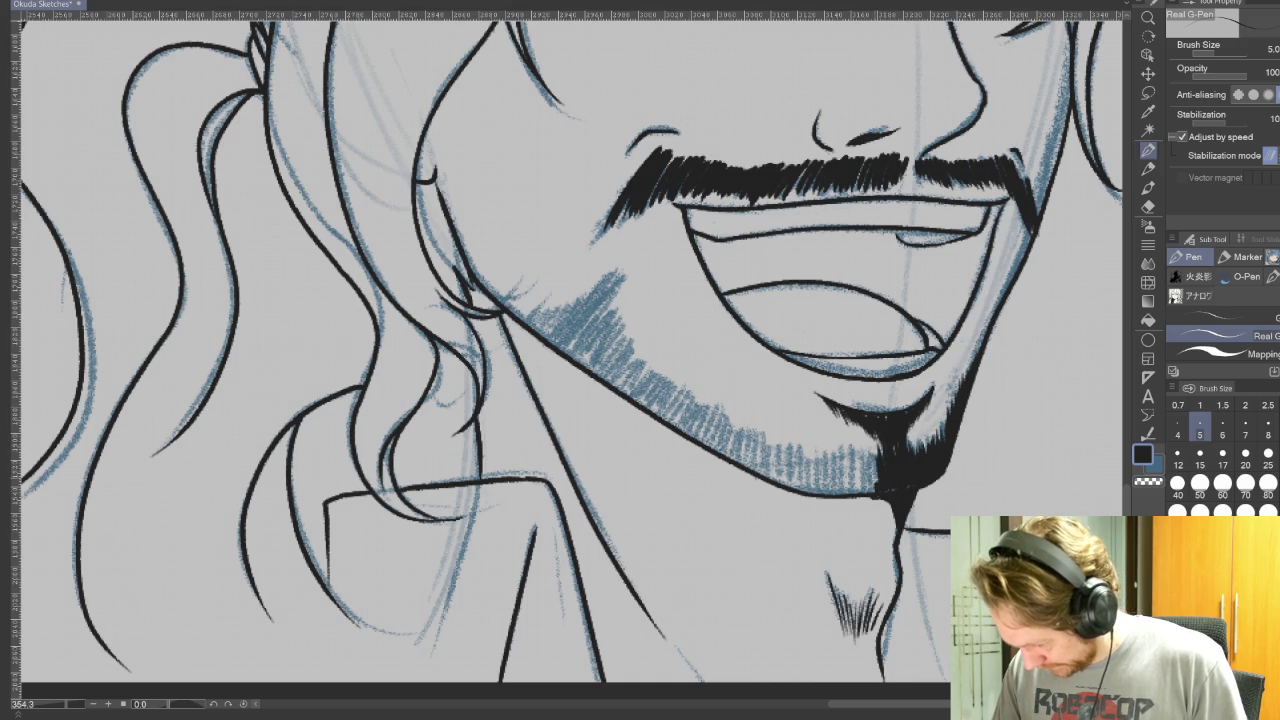
{"action": "left_click_drag", "start_coordinate": [606, 274], "coordinate": [556, 350]}
{"action": "left_click_drag", "start_coordinate": [620, 264], "coordinate": [562, 352]}
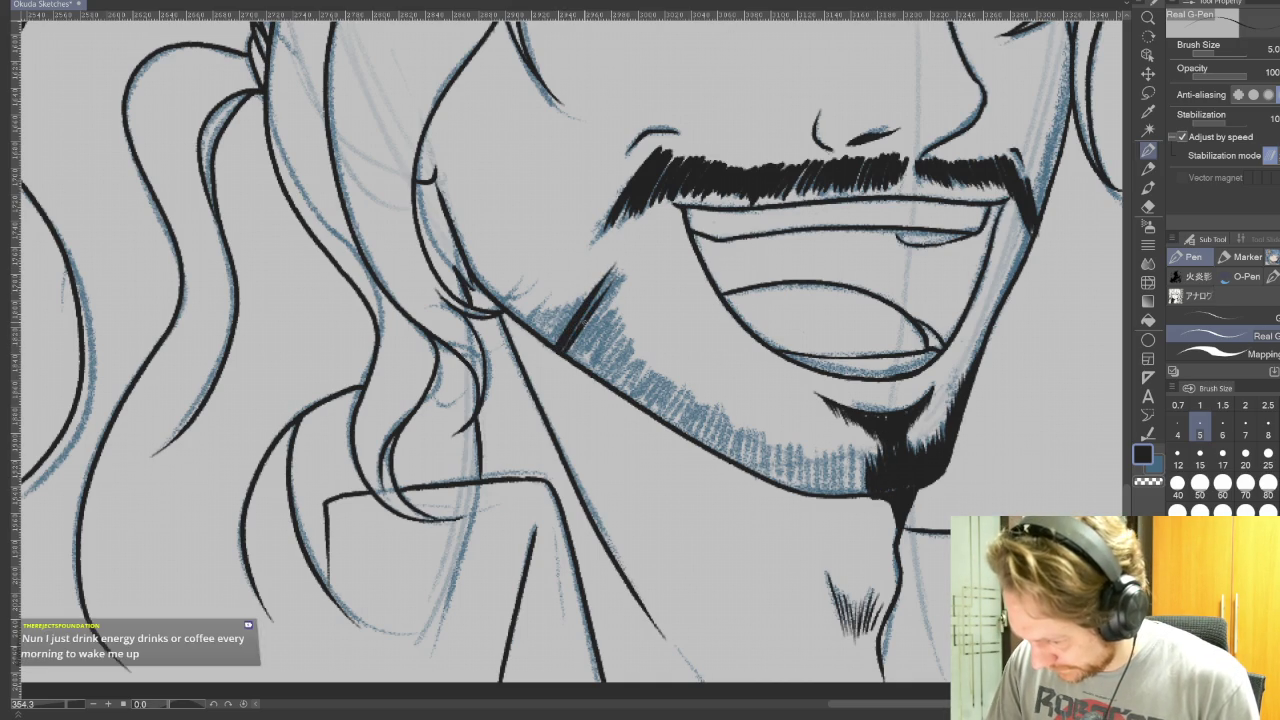
Build dense black hatching on the left jaw, undoing and redrawing one stroke darker
{"action": "left_click_drag", "start_coordinate": [610, 282], "coordinate": [572, 348]}
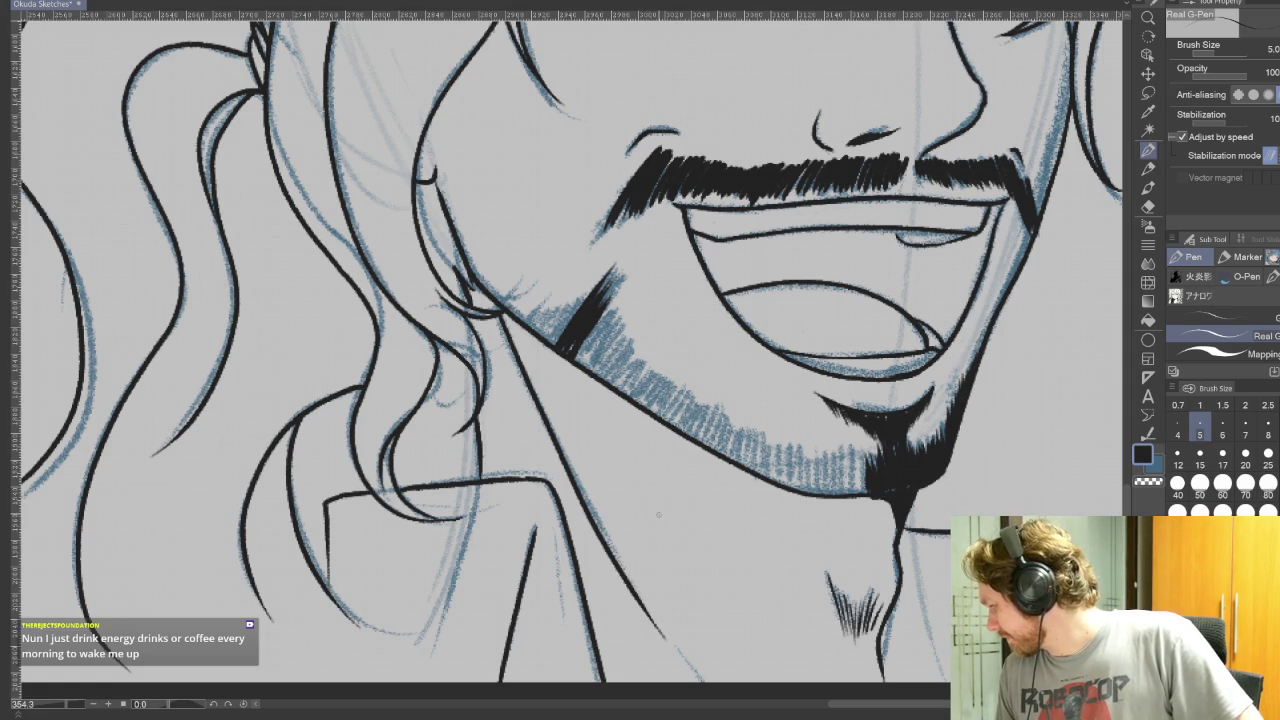
{"action": "left_click_drag", "start_coordinate": [546, 302], "coordinate": [536, 334]}
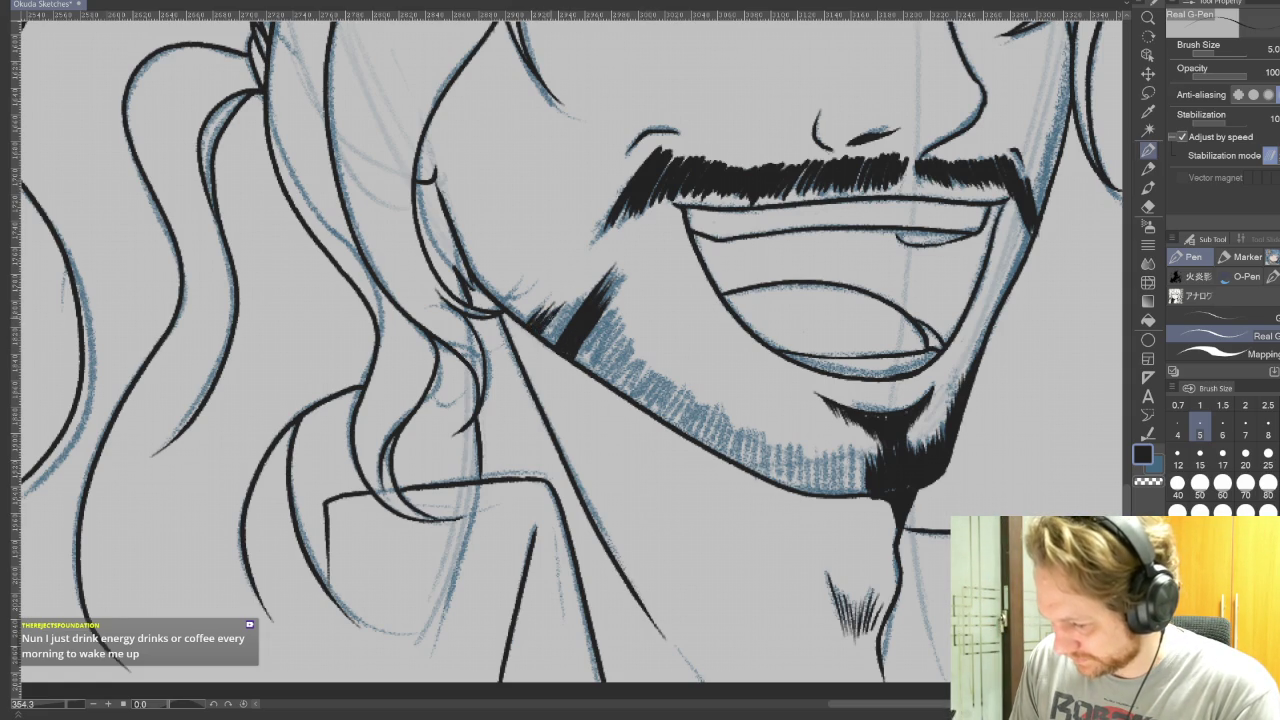
{"action": "left_click_drag", "start_coordinate": [578, 296], "coordinate": [550, 338]}
{"action": "left_click_drag", "start_coordinate": [588, 294], "coordinate": [558, 342]}
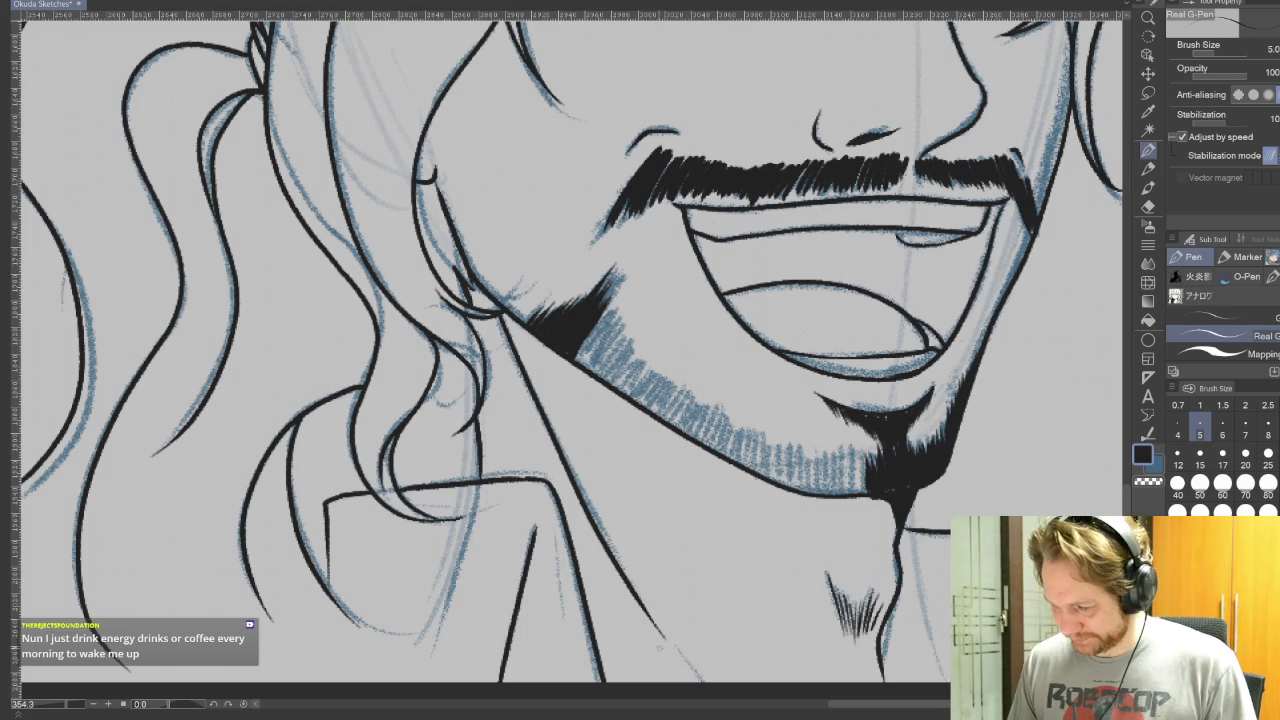
{"action": "left_click_drag", "start_coordinate": [612, 296], "coordinate": [580, 356]}
{"action": "mouse_move", "coordinate": [610, 312]}
{"action": "left_mouse_down"}
{"action": "mouse_move", "coordinate": [574, 364]}
{"action": "mouse_move", "coordinate": [586, 378]}
{"action": "left_mouse_up"}
{"action": "key", "text": "ctrl+z"}
{"action": "mouse_move", "coordinate": [624, 316]}
{"action": "left_mouse_down"}
{"action": "mouse_move", "coordinate": [594, 374]}
{"action": "mouse_move", "coordinate": [656, 414]}
{"action": "left_mouse_up"}
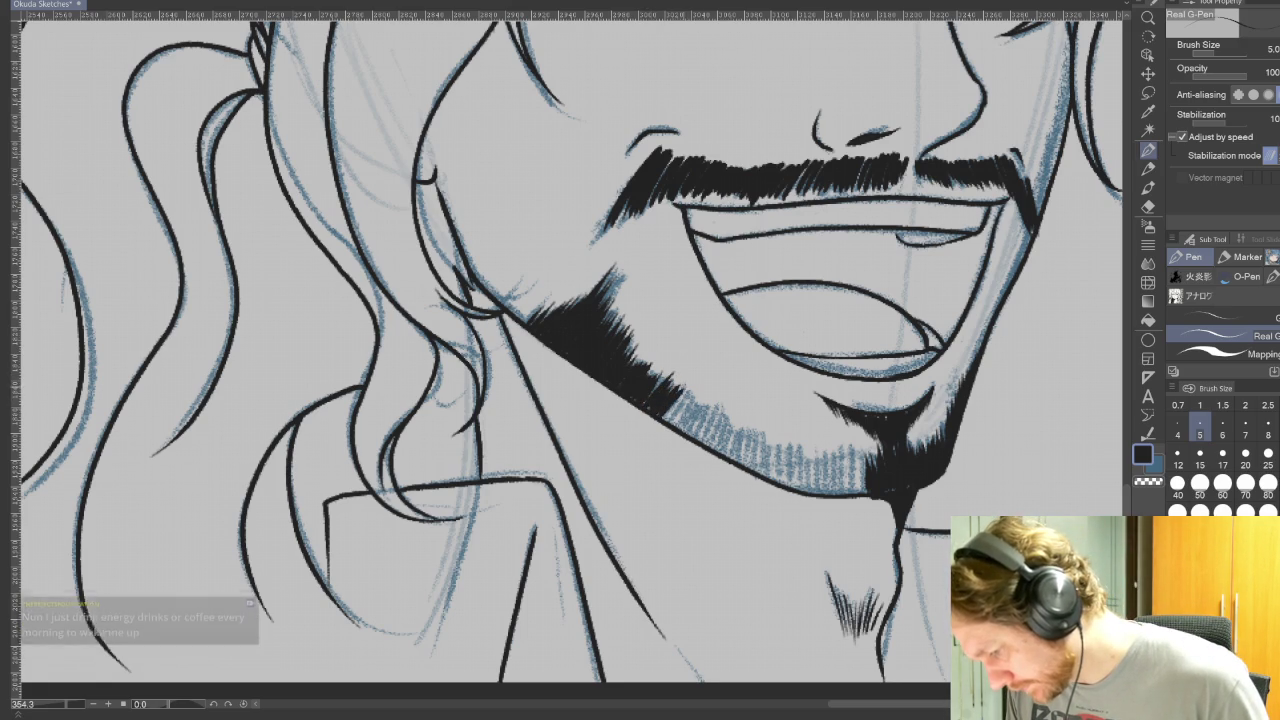
Extend the hatched beard shading along the jaw to the chin, joining it to the goatee
{"action": "mouse_move", "coordinate": [670, 370]}
{"action": "left_mouse_down"}
{"action": "mouse_move", "coordinate": [645, 406]}
{"action": "mouse_move", "coordinate": [775, 480]}
{"action": "left_mouse_up"}
{"action": "mouse_move", "coordinate": [787, 452]}
{"action": "left_mouse_down"}
{"action": "mouse_move", "coordinate": [778, 480]}
{"action": "mouse_move", "coordinate": [783, 453]}
{"action": "mouse_move", "coordinate": [791, 489]}
{"action": "left_mouse_up"}
{"action": "left_click_drag", "start_coordinate": [804, 449], "coordinate": [795, 489]}
{"action": "left_click_drag", "start_coordinate": [869, 449], "coordinate": [853, 493]}
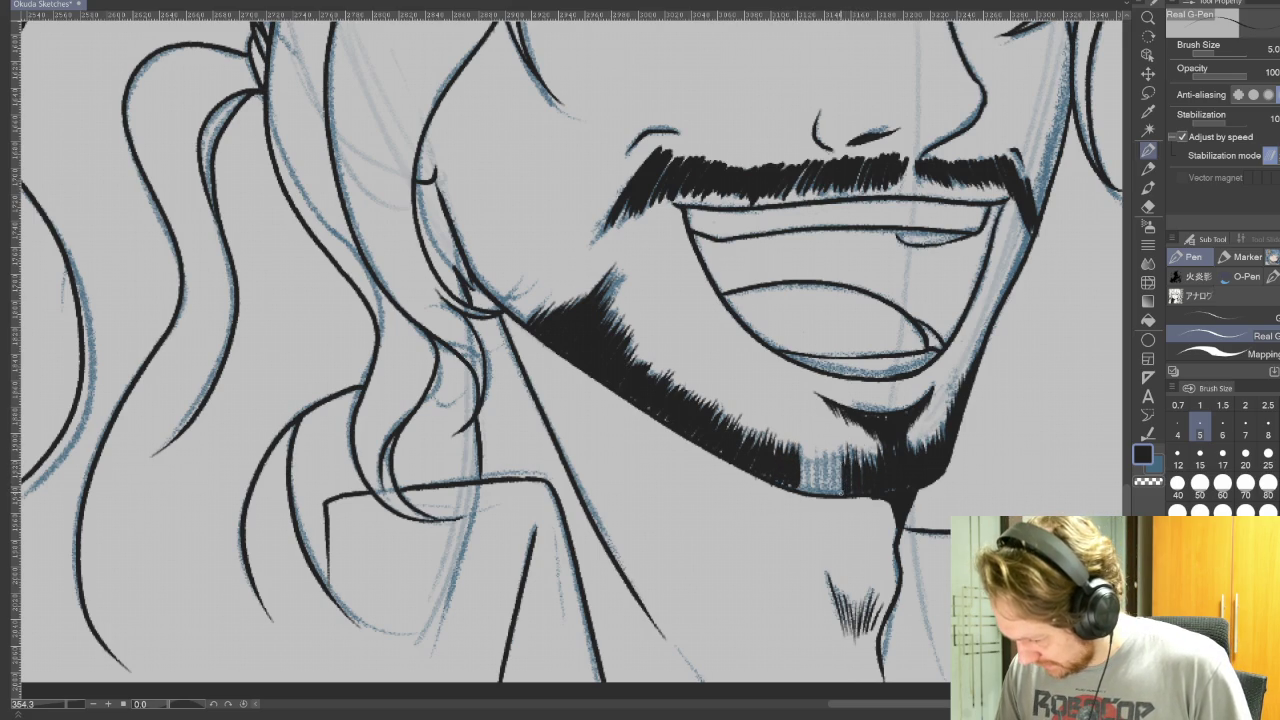
{"action": "mouse_move", "coordinate": [840, 452]}
{"action": "left_mouse_down"}
{"action": "mouse_move", "coordinate": [830, 498]}
{"action": "mouse_move", "coordinate": [798, 492]}
{"action": "mouse_move", "coordinate": [800, 464]}
{"action": "left_mouse_up"}
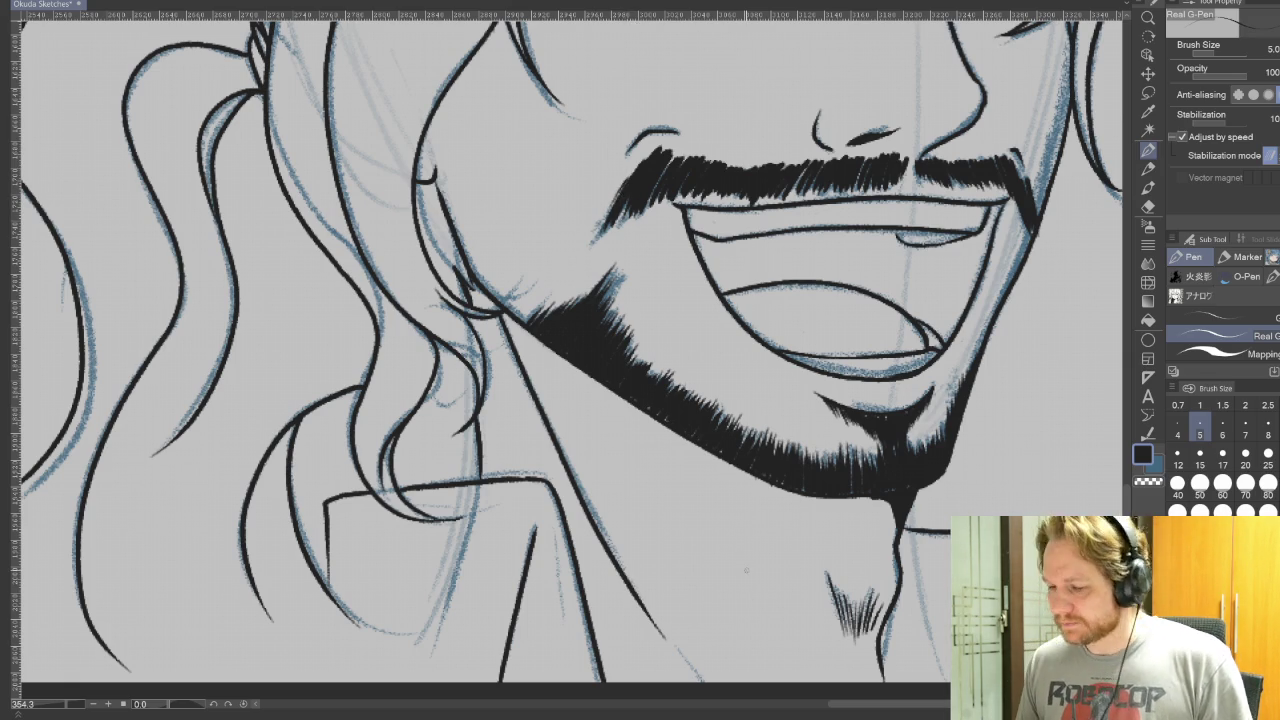
{"action": "left_click_drag", "start_coordinate": [745, 570], "coordinate": [660, 719]}
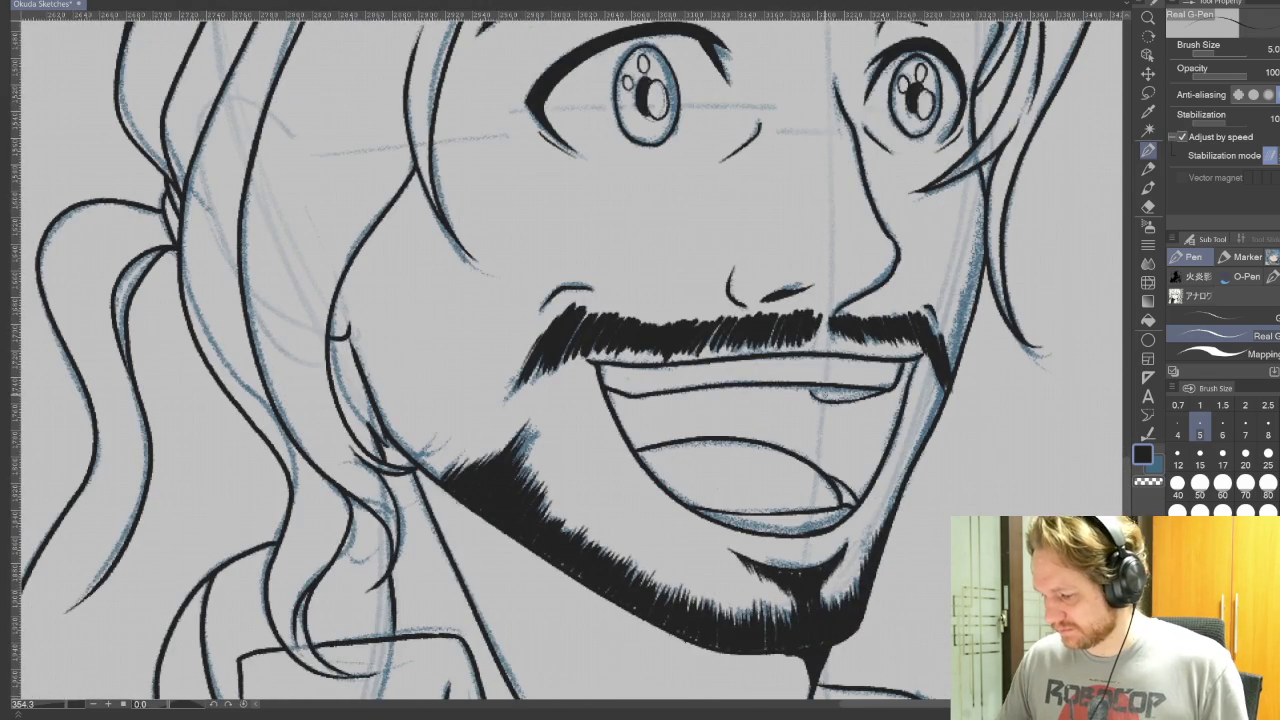
Hide the blue sketch layer and fill the grinning face's open mouth with solid black
{"action": "scroll", "coordinate": [860, 480], "scroll_direction": "down", "scroll_amount": 3}
{"action": "scroll", "coordinate": [860, 480], "scroll_direction": "down", "scroll_amount": 3}
{"action": "scroll", "coordinate": [860, 480], "scroll_direction": "down", "scroll_amount": 3}
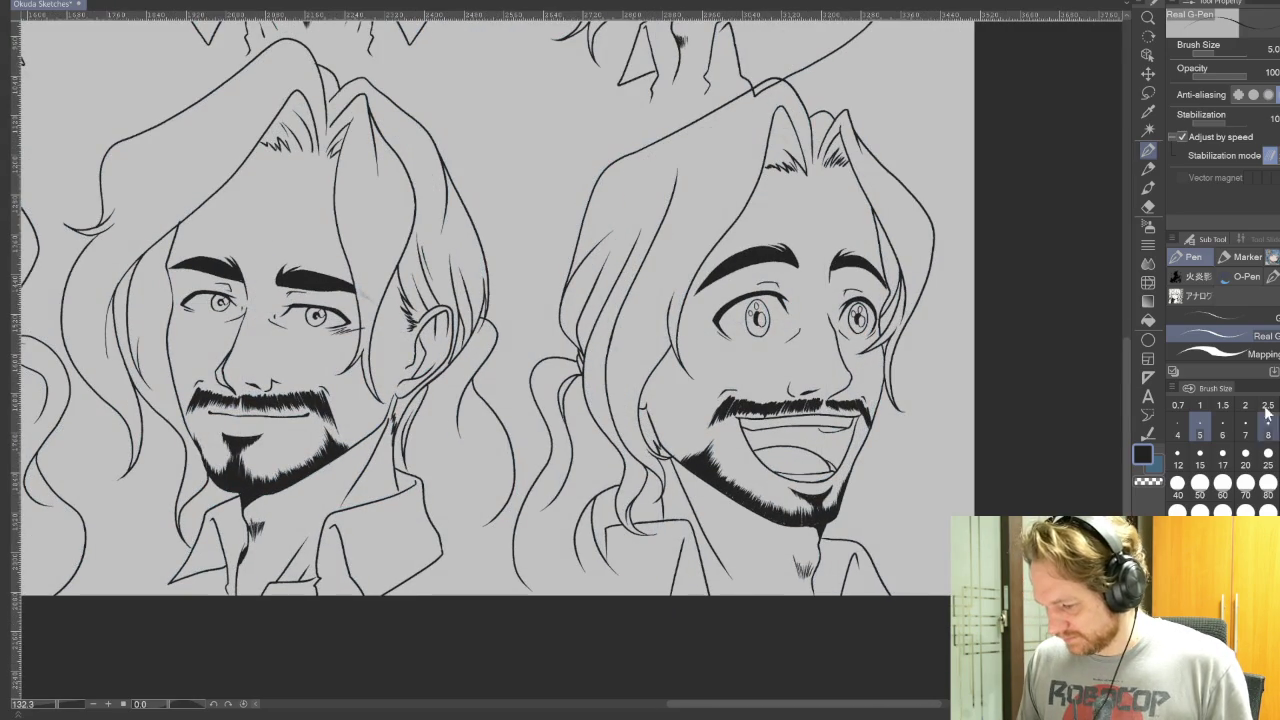
{"action": "left_click", "coordinate": [1148, 320]}
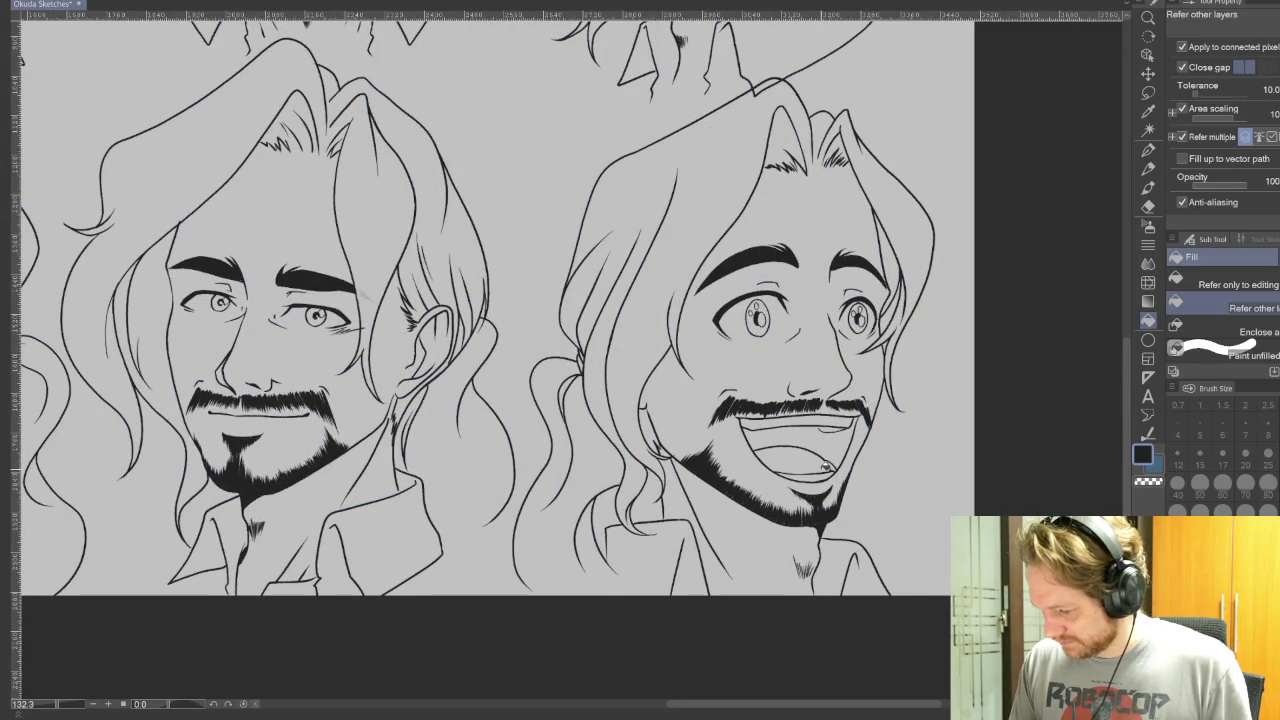
{"action": "left_click", "coordinate": [841, 443]}
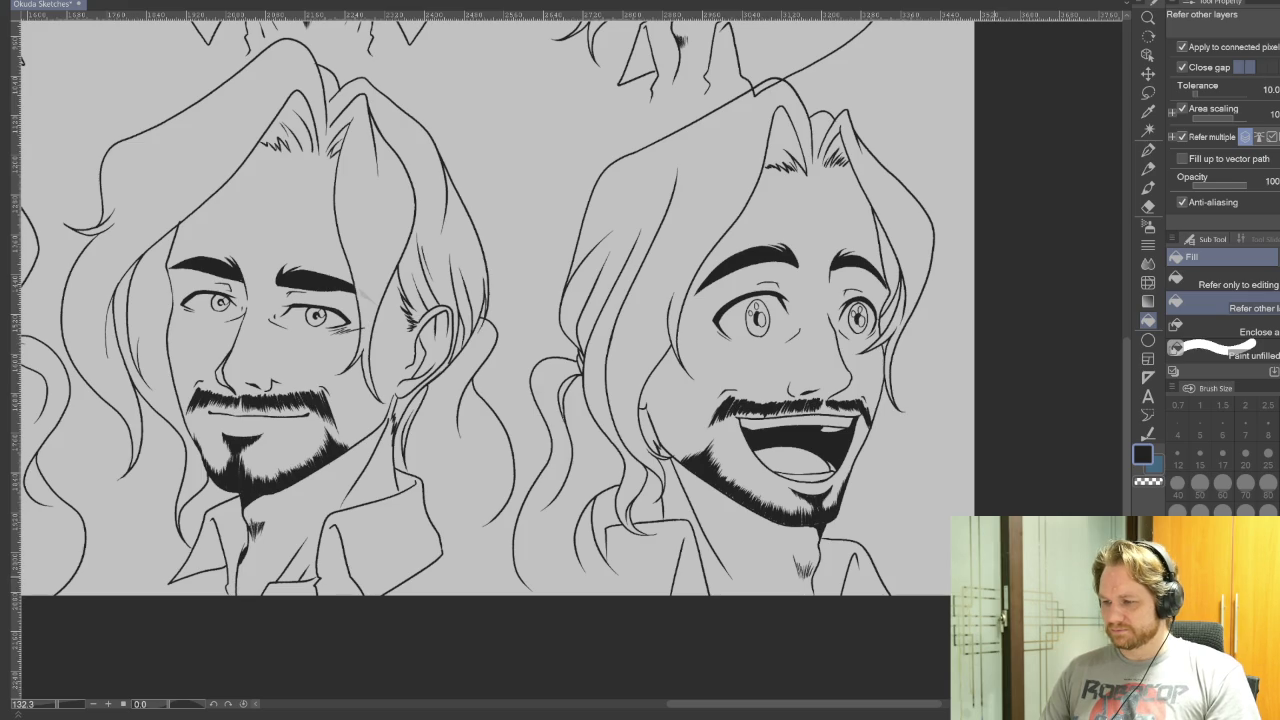
{"action": "scroll", "coordinate": [1126, 337], "scroll_direction": "down", "scroll_amount": 2}
{"action": "scroll", "coordinate": [1126, 337], "scroll_direction": "up", "scroll_amount": 1}
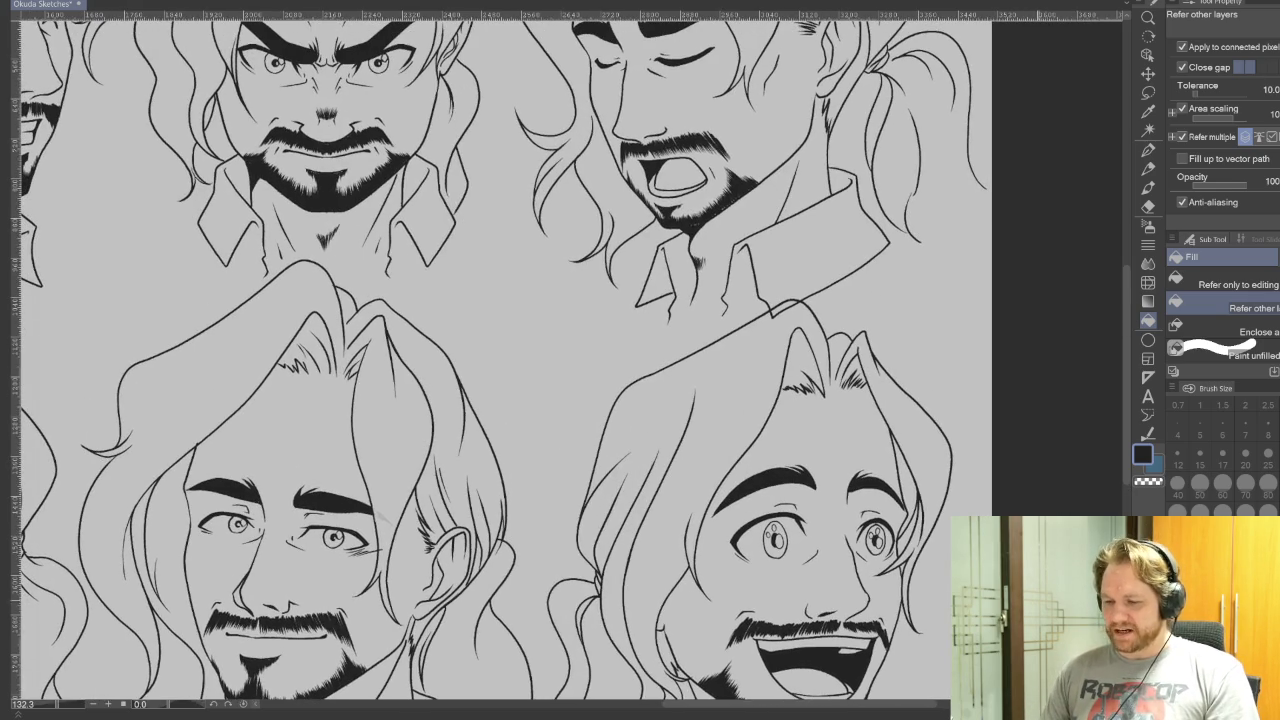
Lasso the short hair flicks at the hairline, transform them into place, and deselect
{"action": "scroll", "coordinate": [1126, 337], "scroll_direction": "up", "scroll_amount": 2}
{"action": "left_click", "coordinate": [1147, 93]}
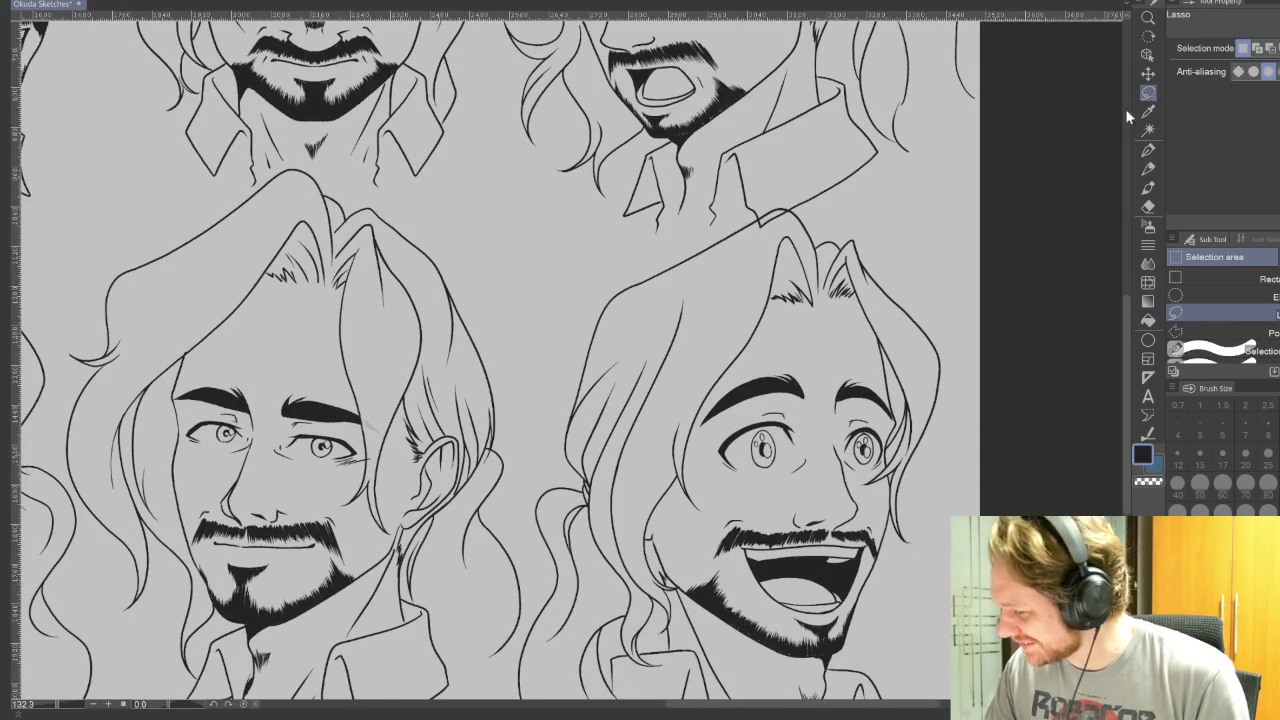
{"action": "scroll", "coordinate": [846, 313], "scroll_direction": "up", "scroll_amount": 3}
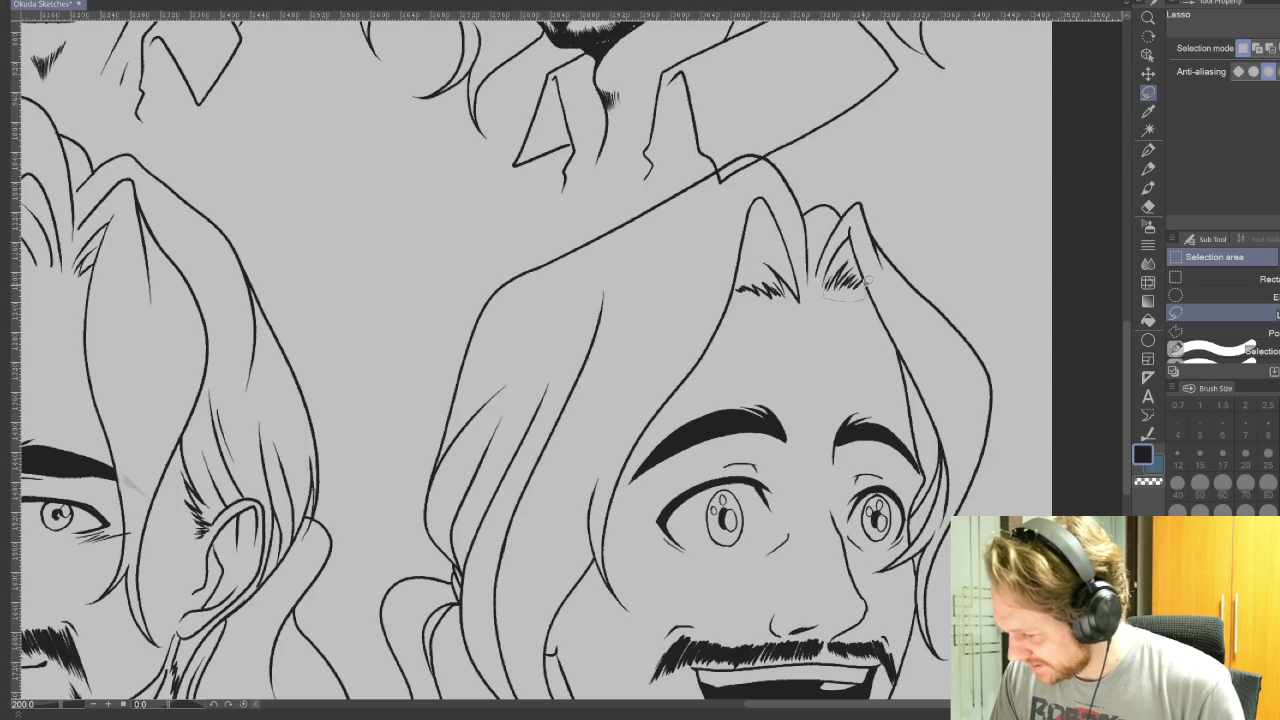
{"action": "mouse_move", "coordinate": [863, 293]}
{"action": "left_mouse_down"}
{"action": "mouse_move", "coordinate": [868, 284]}
{"action": "mouse_move", "coordinate": [853, 299]}
{"action": "left_mouse_up"}
{"action": "key", "text": "ctrl+t"}
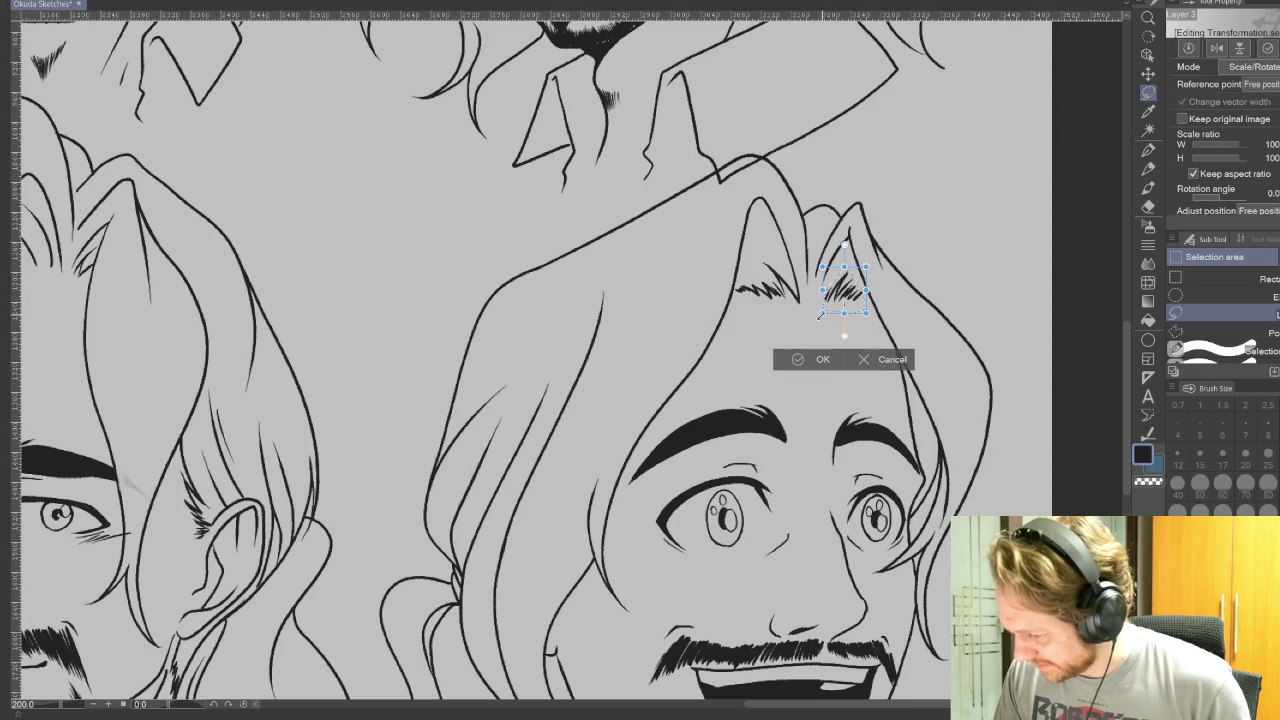
{"action": "left_click", "coordinate": [799, 362]}
{"action": "key", "text": "ctrl+d"}
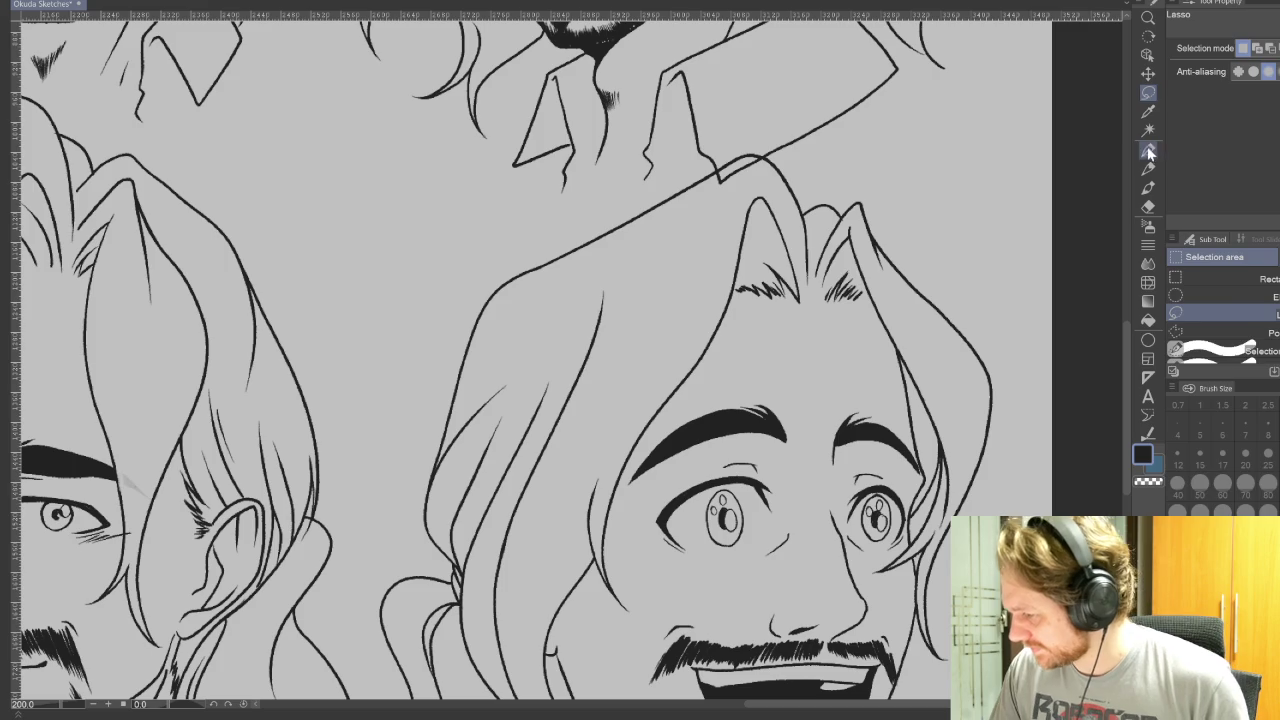
Switch back to the pen at brush size 3 and reposition the view over the hairline
{"action": "left_click", "coordinate": [1148, 150]}
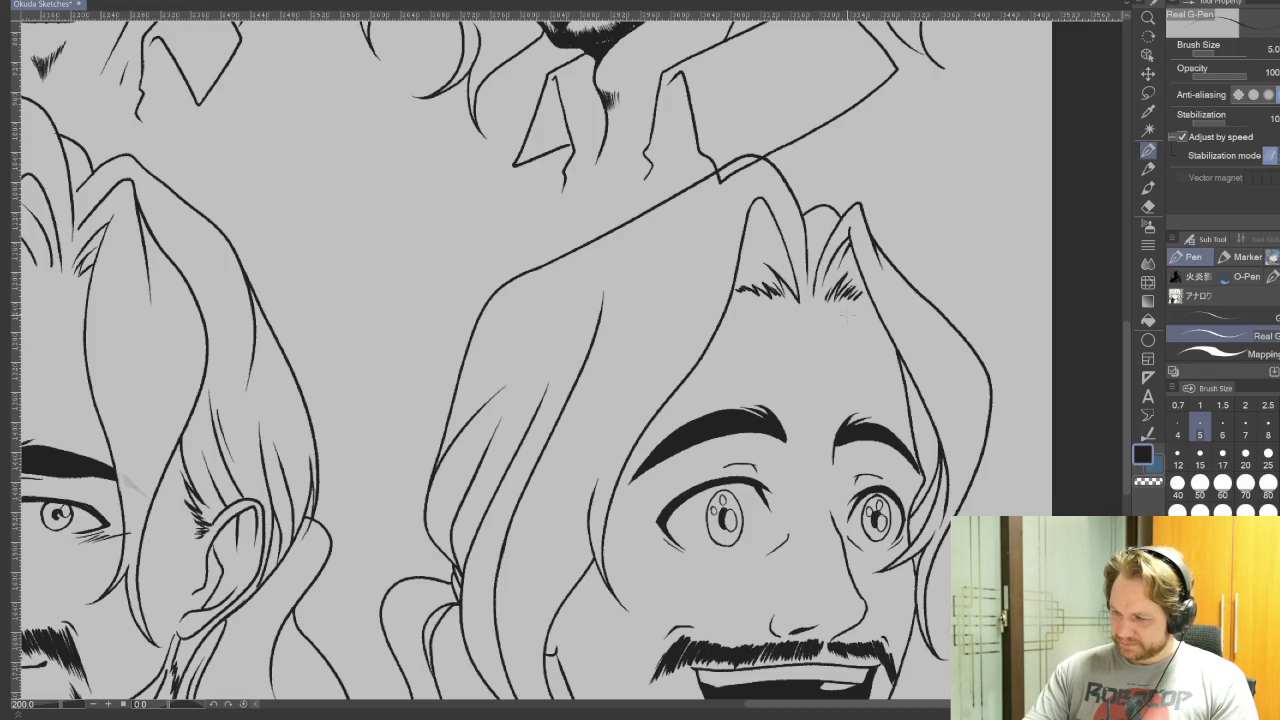
{"action": "key", "text": "bracketleft"}
{"action": "key", "text": "bracketleft"}
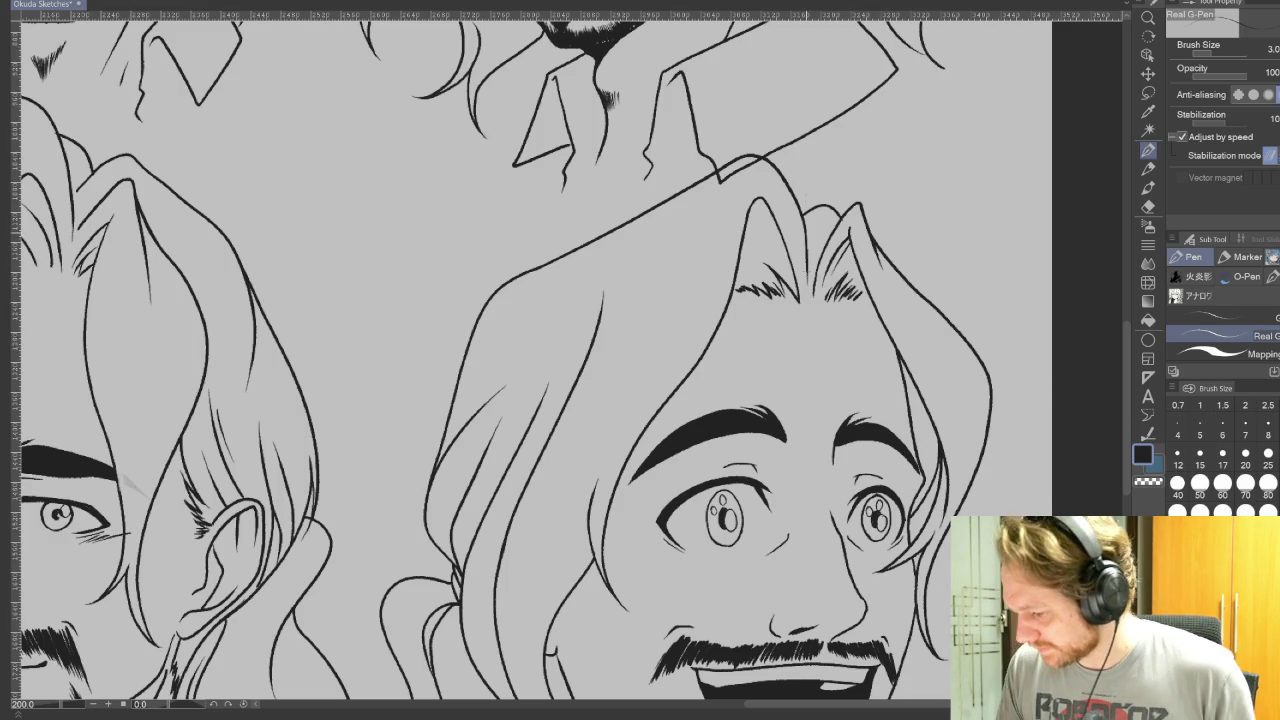
{"action": "left_click_drag", "start_coordinate": [809, 275], "coordinate": [833, 317]}
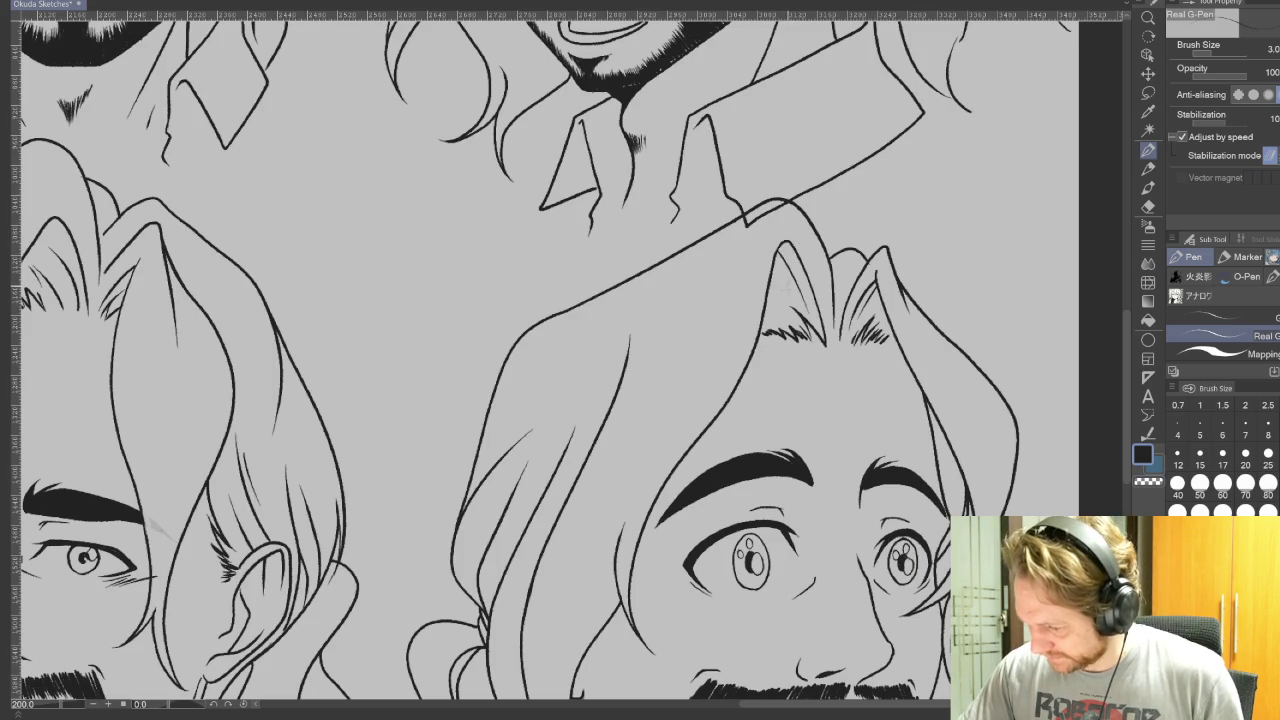
{"action": "left_click_drag", "start_coordinate": [600, 300], "coordinate": [500, 450]}
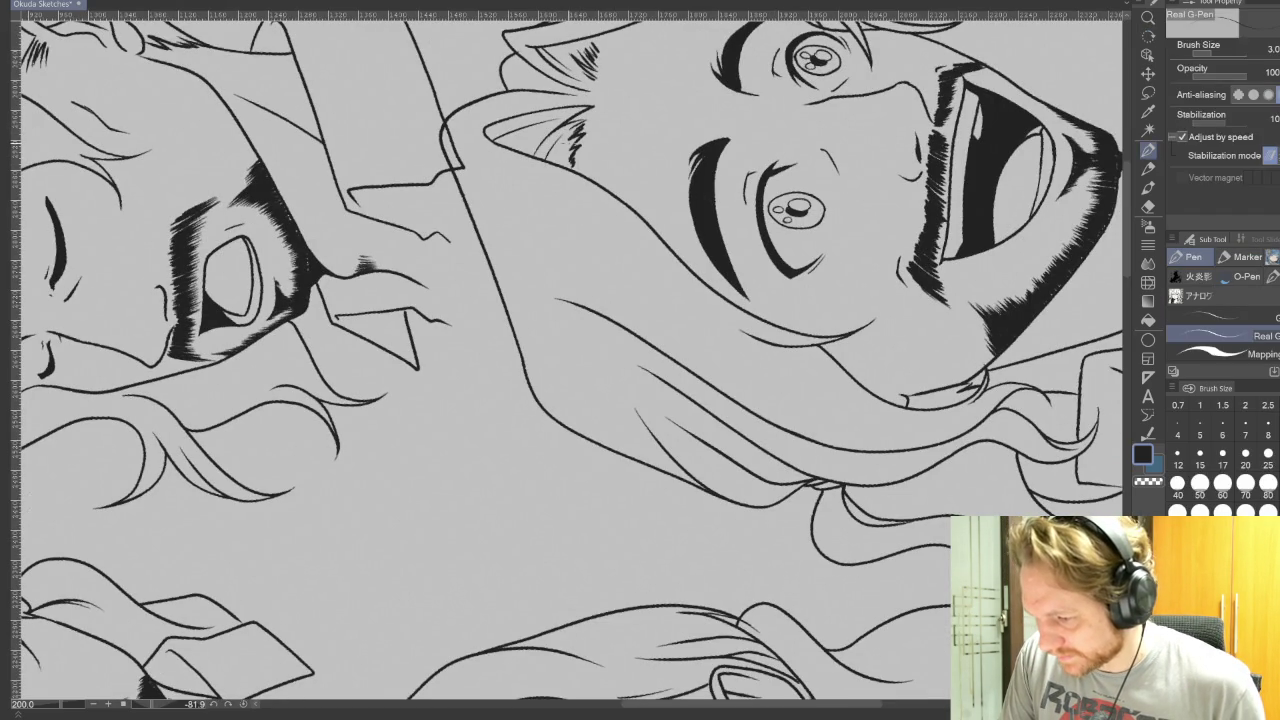
{"action": "left_click_drag", "start_coordinate": [700, 300], "coordinate": [903, 413]}
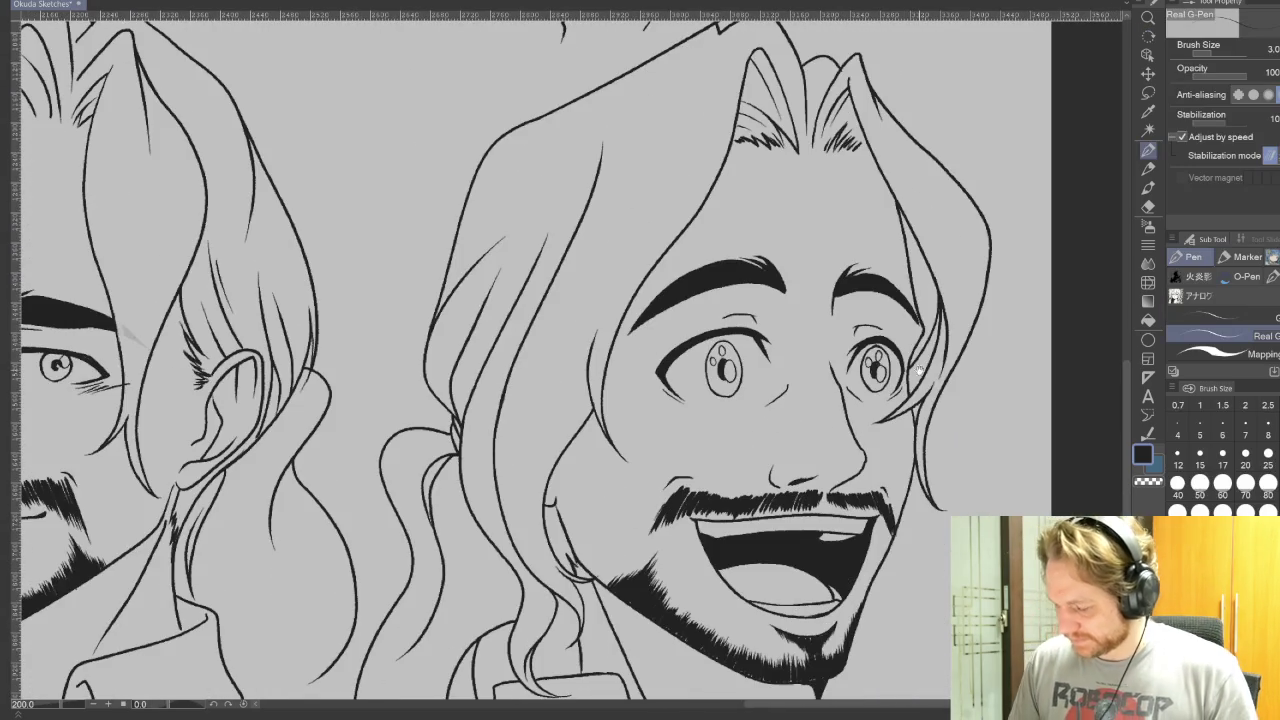
{"action": "scroll", "coordinate": [530, 360], "scroll_direction": "down", "scroll_amount": 2}
{"action": "scroll", "coordinate": [530, 360], "scroll_direction": "down", "scroll_amount": 1}
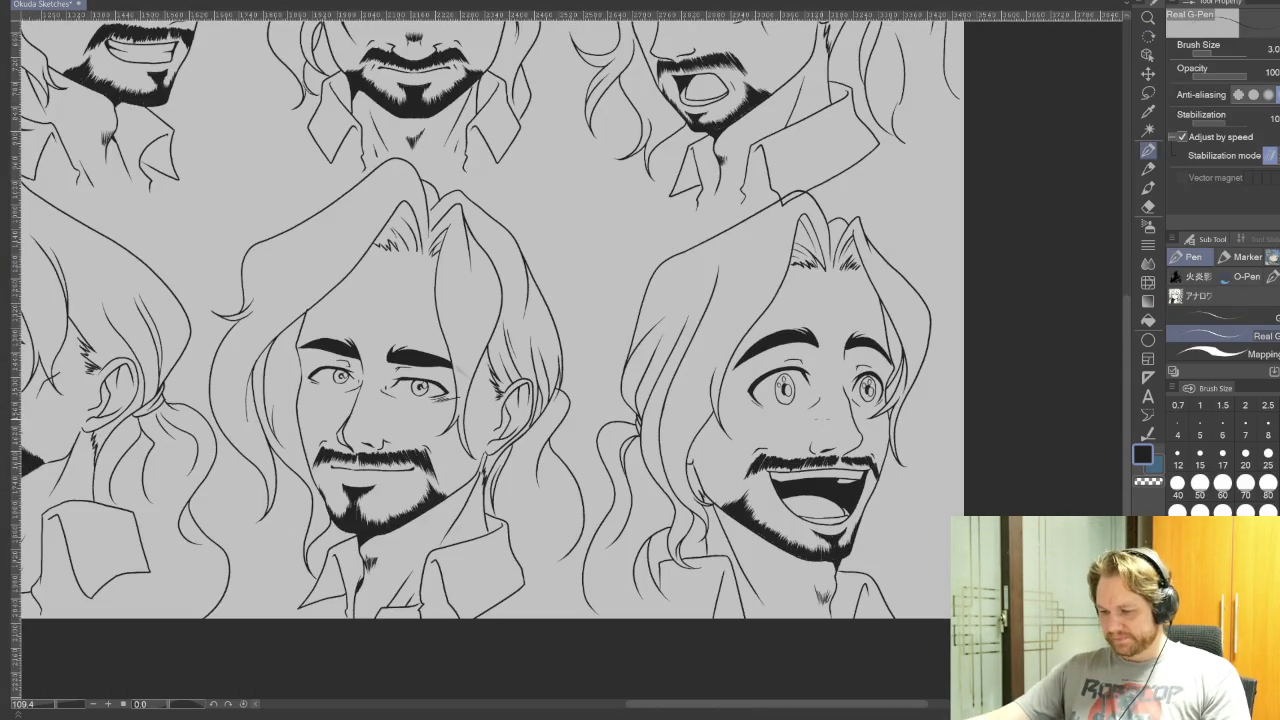
{"action": "left_click_drag", "start_coordinate": [785, 390], "coordinate": [760, 420]}
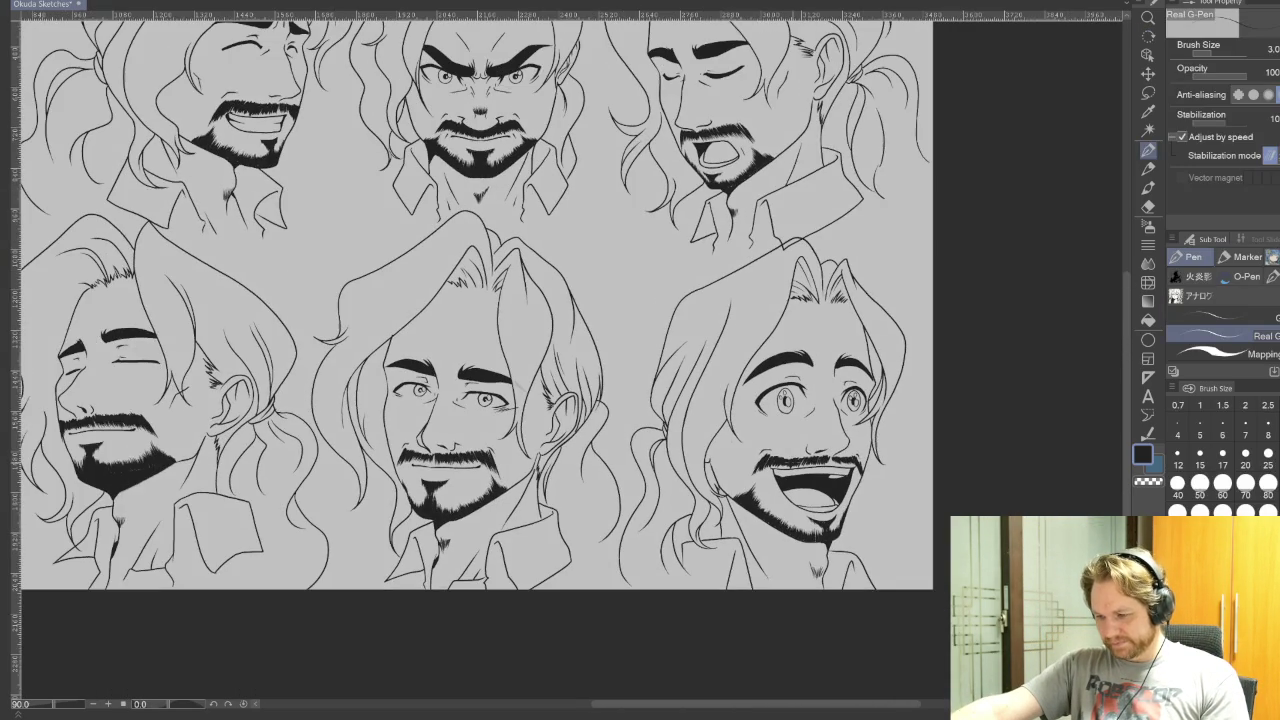
{"action": "scroll", "coordinate": [828, 490], "scroll_direction": "down", "scroll_amount": 1}
{"action": "scroll", "coordinate": [828, 490], "scroll_direction": "down", "scroll_amount": 1}
{"action": "scroll", "coordinate": [770, 440], "scroll_direction": "down", "scroll_amount": 1}
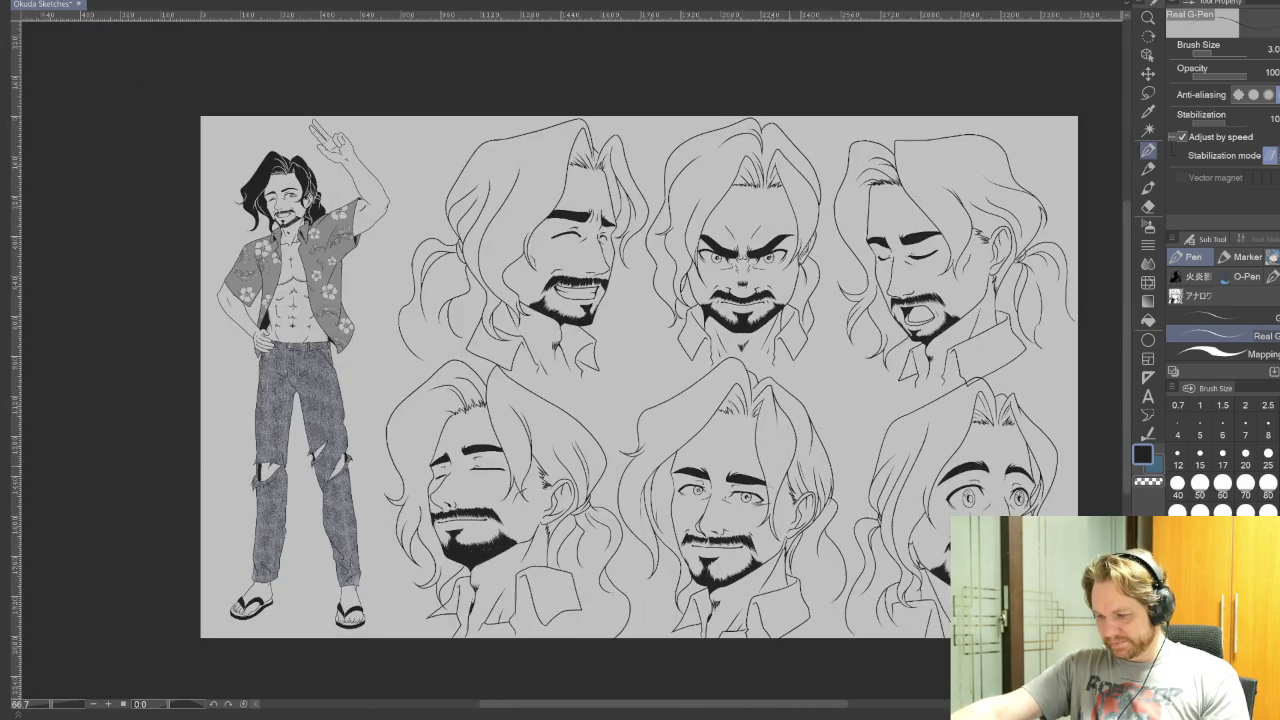
{"action": "scroll", "coordinate": [770, 440], "scroll_direction": "down", "scroll_amount": 1}
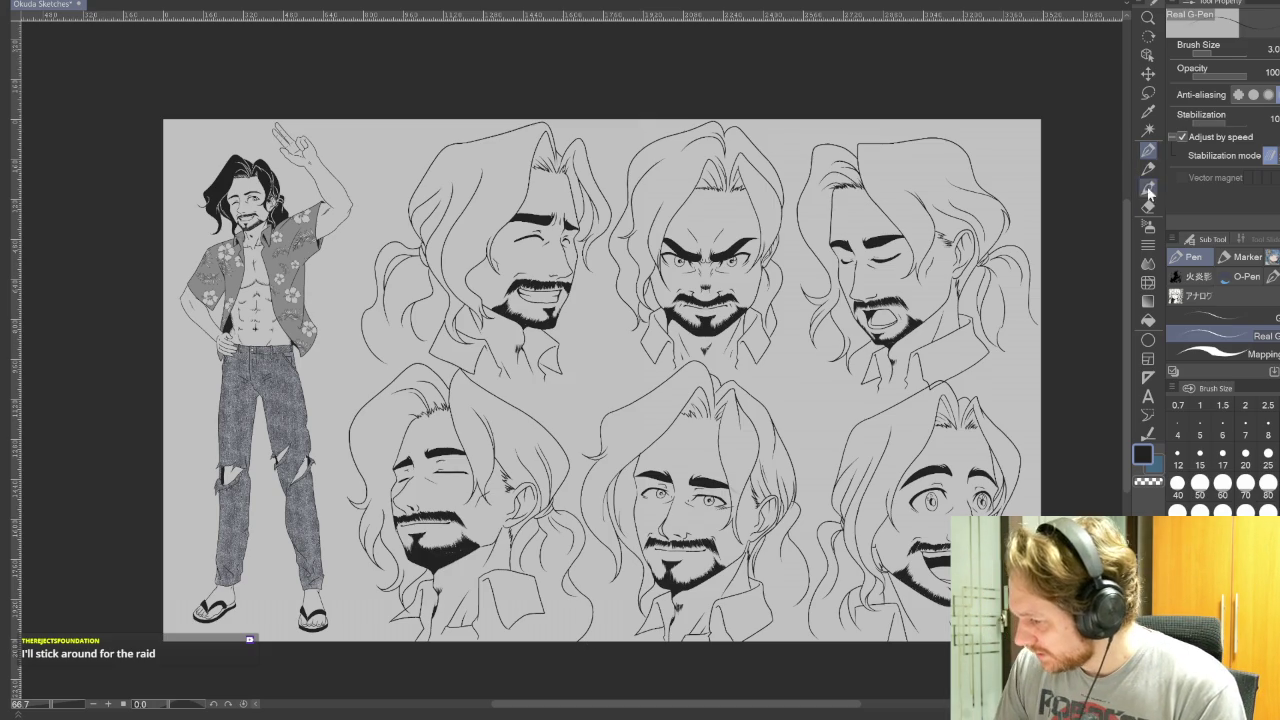
Switch to the Eraser tool
{"action": "left_click", "coordinate": [1148, 206]}
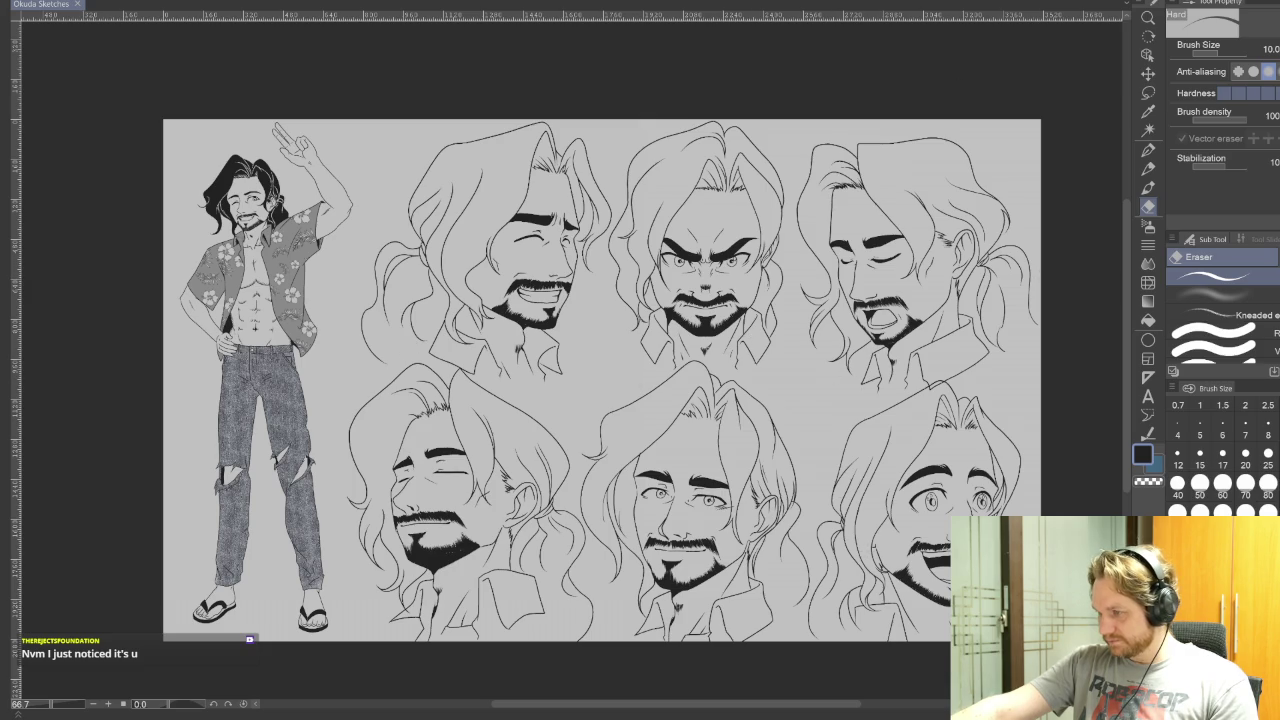
{"action": "scroll", "coordinate": [700, 500], "scroll_direction": "up", "scroll_amount": 2}
Touch up the grinning face's chin line and collar with two short Real G-Pen strokes
{"action": "scroll", "coordinate": [800, 450], "scroll_direction": "up", "scroll_amount": 2}
{"action": "scroll", "coordinate": [850, 420], "scroll_direction": "up", "scroll_amount": 2}
{"action": "scroll", "coordinate": [888, 402], "scroll_direction": "up", "scroll_amount": 2}
{"action": "left_click_drag", "start_coordinate": [888, 402], "coordinate": [645, 457]}
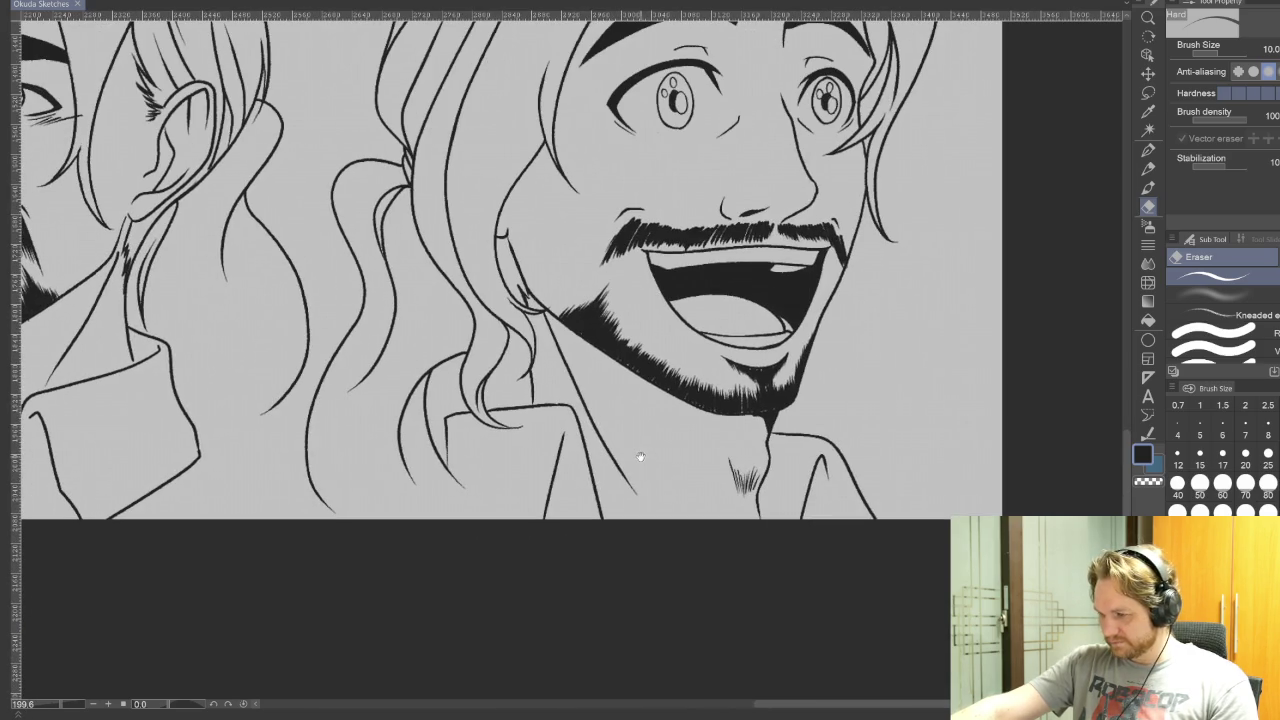
{"action": "left_click", "coordinate": [1149, 150]}
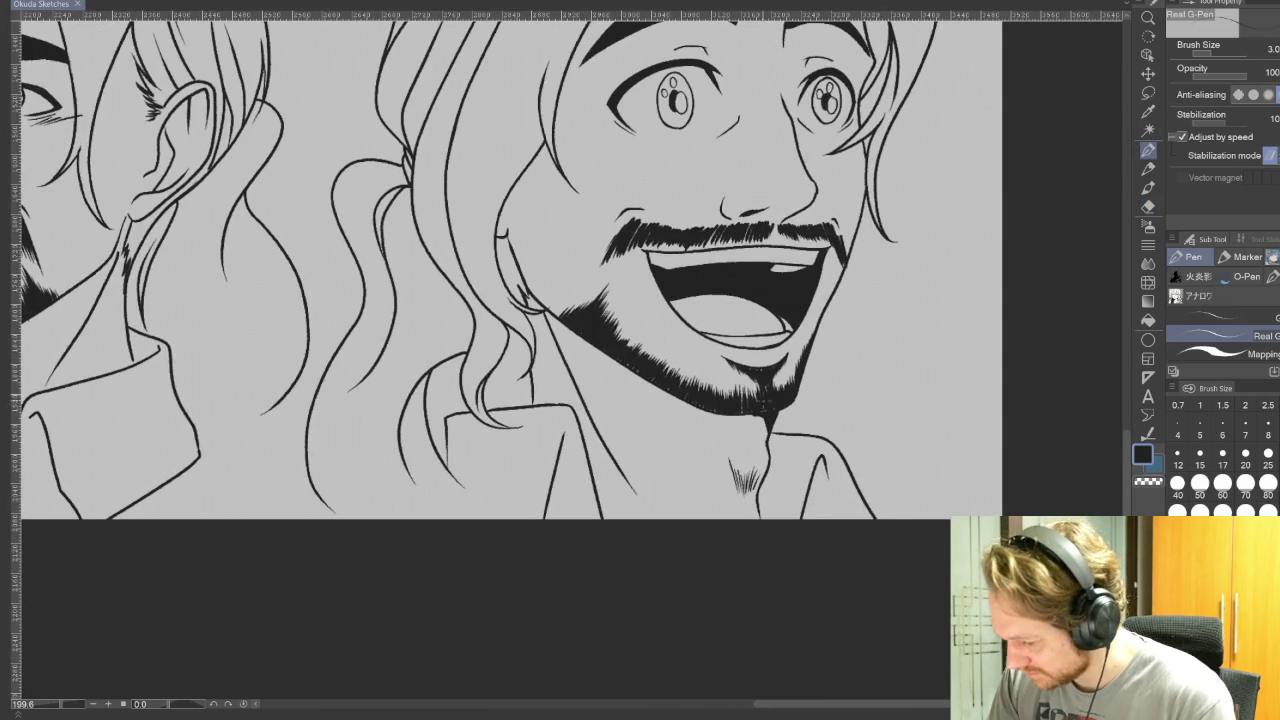
{"action": "left_click_drag", "start_coordinate": [760, 418], "coordinate": [768, 440]}
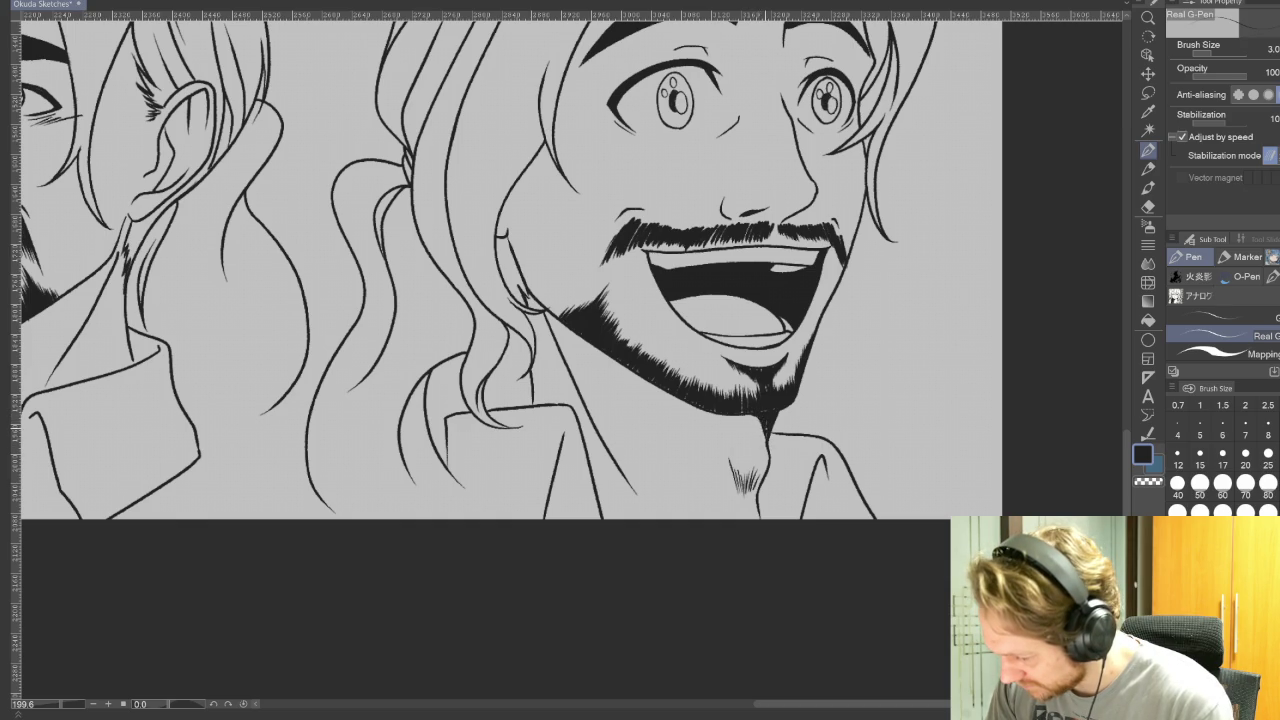
{"action": "left_click_drag", "start_coordinate": [776, 440], "coordinate": [818, 440]}
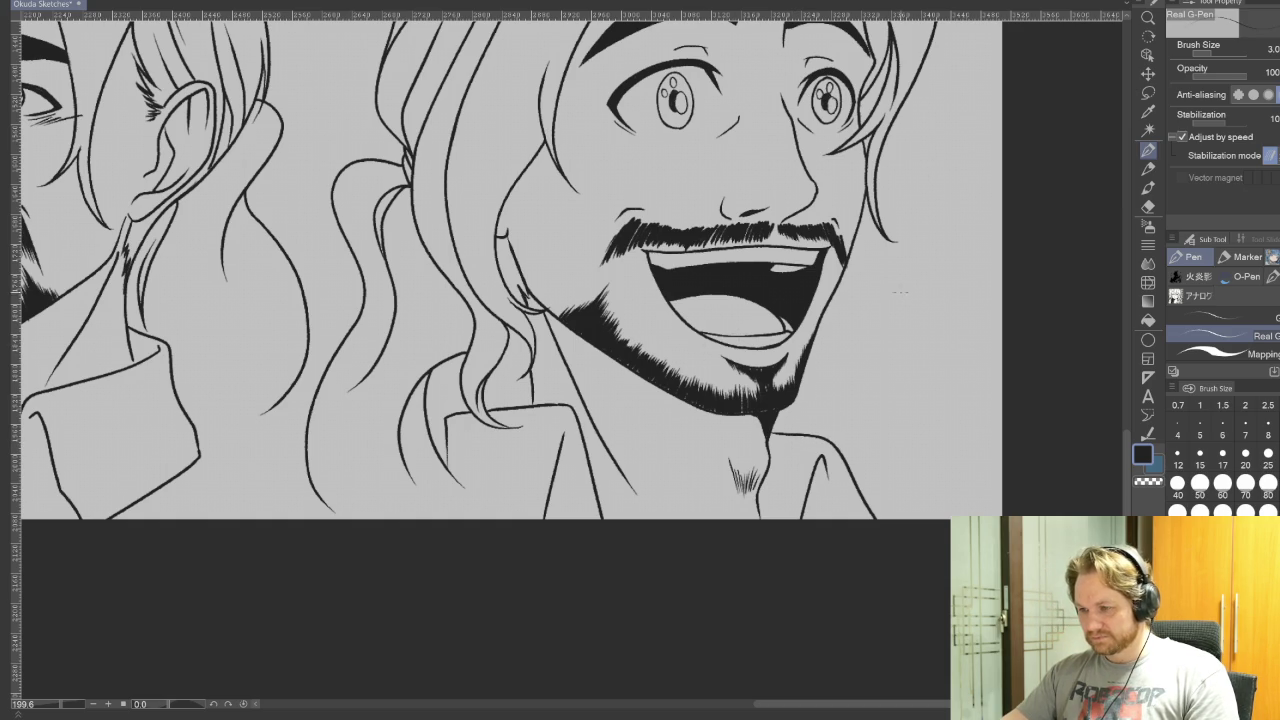
{"action": "scroll", "coordinate": [900, 290], "scroll_direction": "down", "scroll_amount": 5}
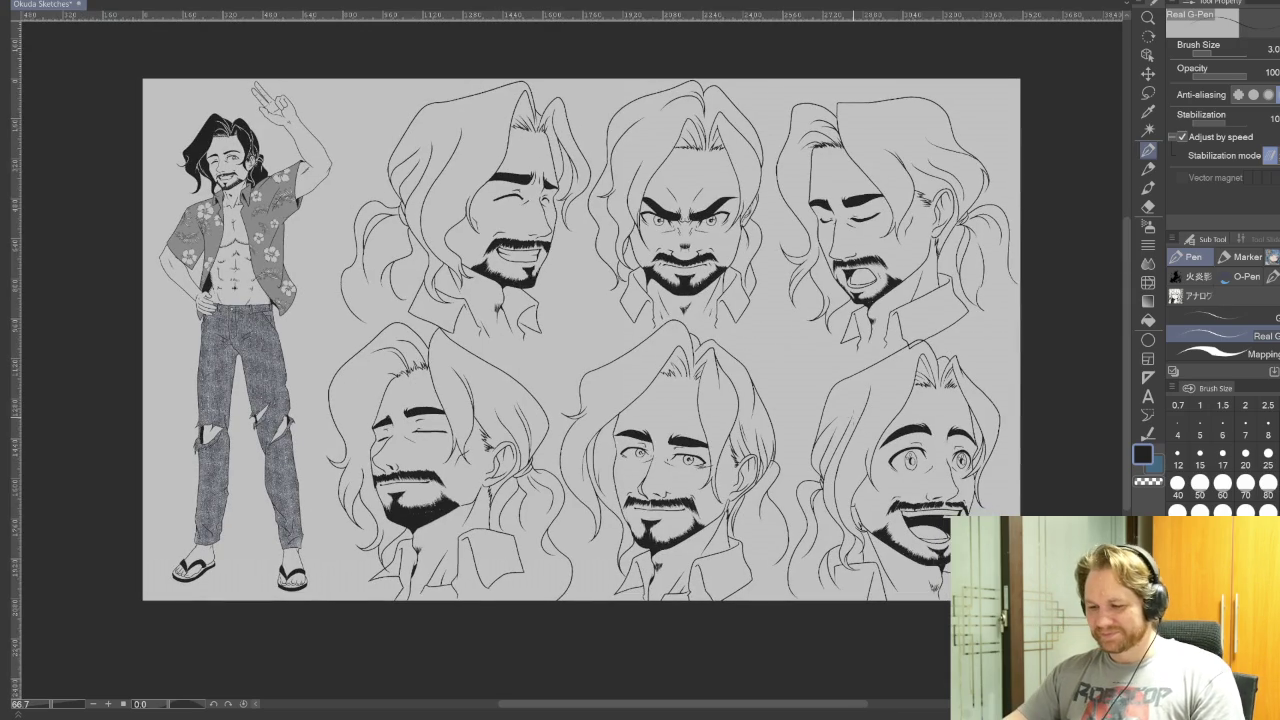
{"action": "left_click_drag", "start_coordinate": [828, 430], "coordinate": [838, 455]}
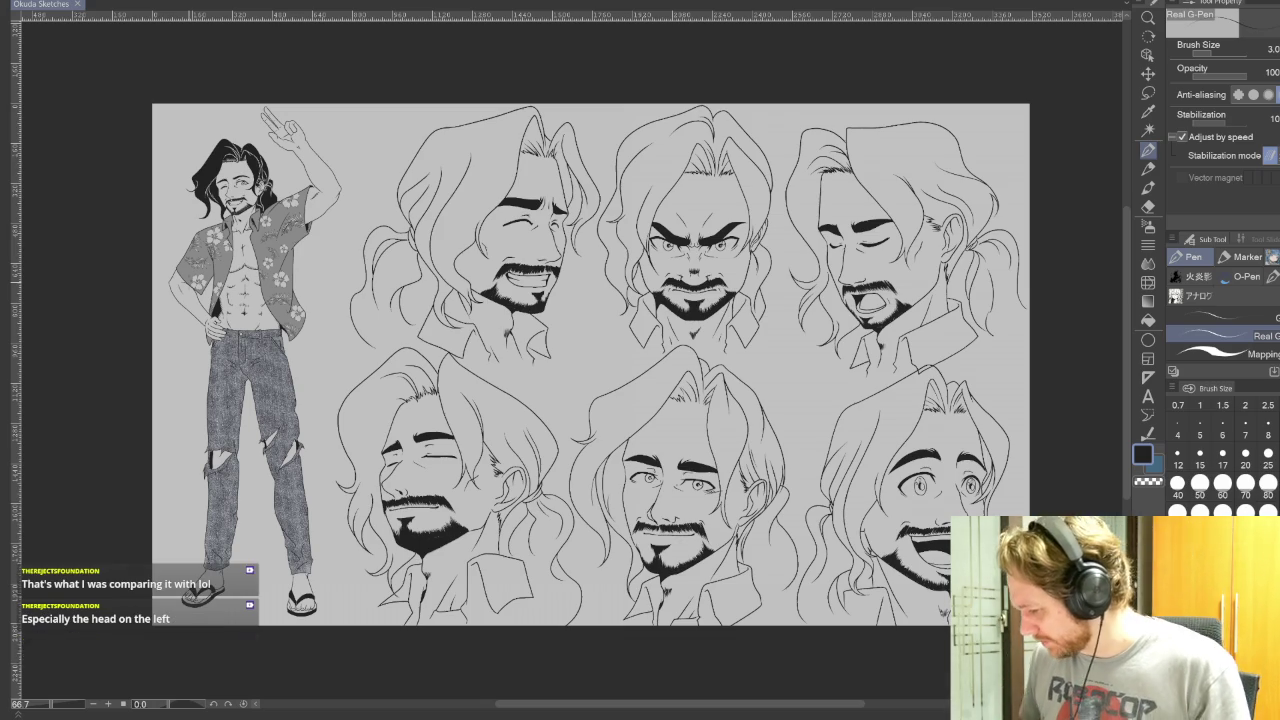
Swap the main and sub colours so the sub colour is used for drawing
{"action": "key", "text": "x"}
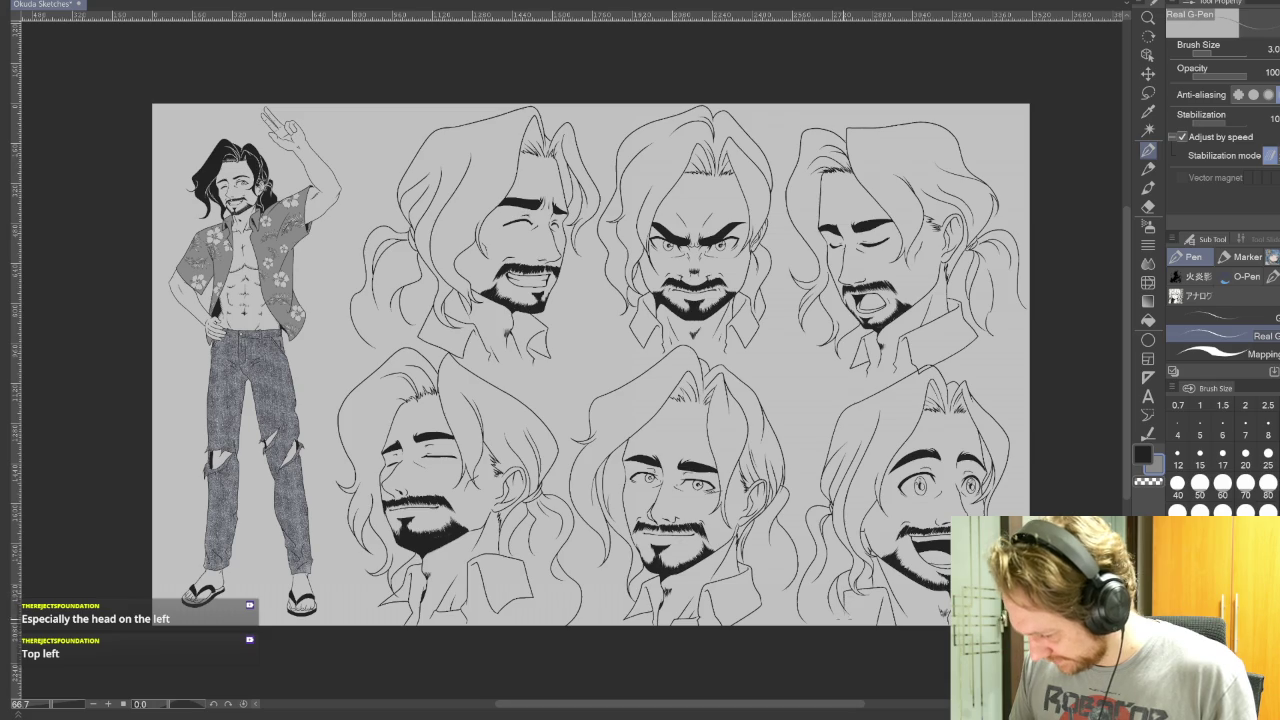
Fill the bottom-right and bottom-middle heads' shirt collars with flat grey
{"action": "left_click", "coordinate": [1148, 320]}
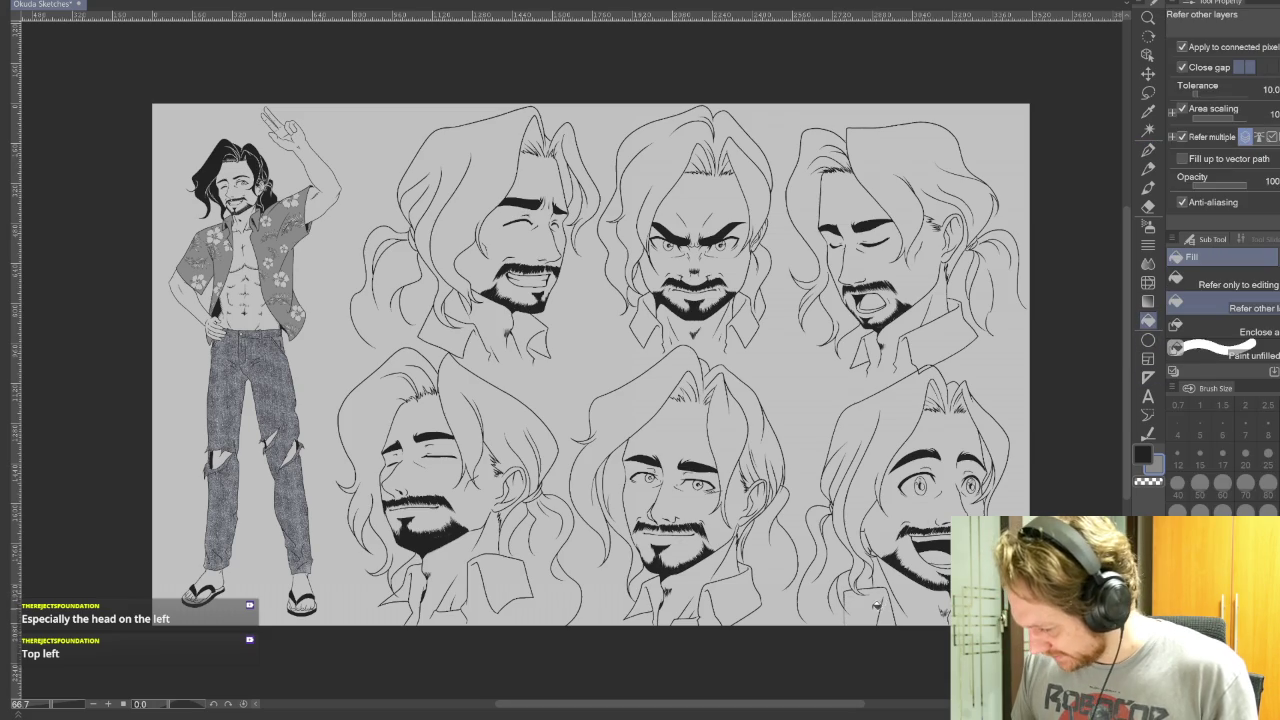
{"action": "left_click", "coordinate": [866, 606]}
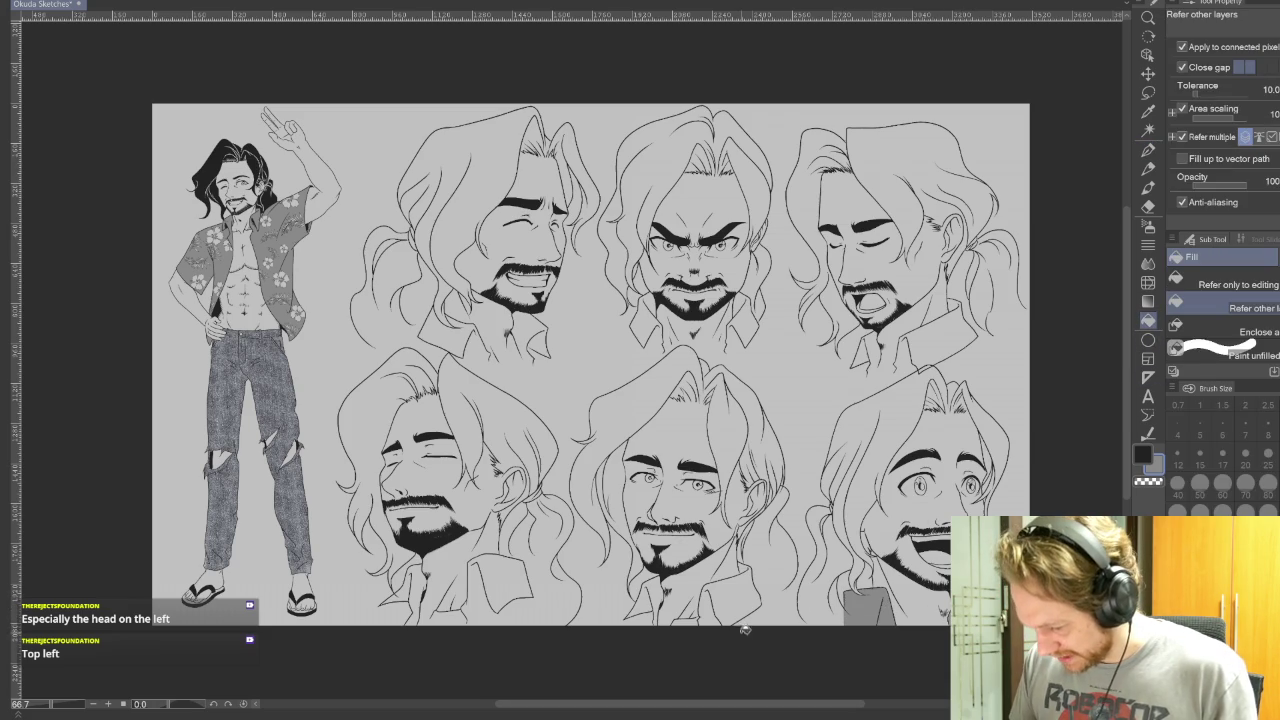
{"action": "left_click", "coordinate": [730, 610]}
{"action": "left_click", "coordinate": [648, 600]}
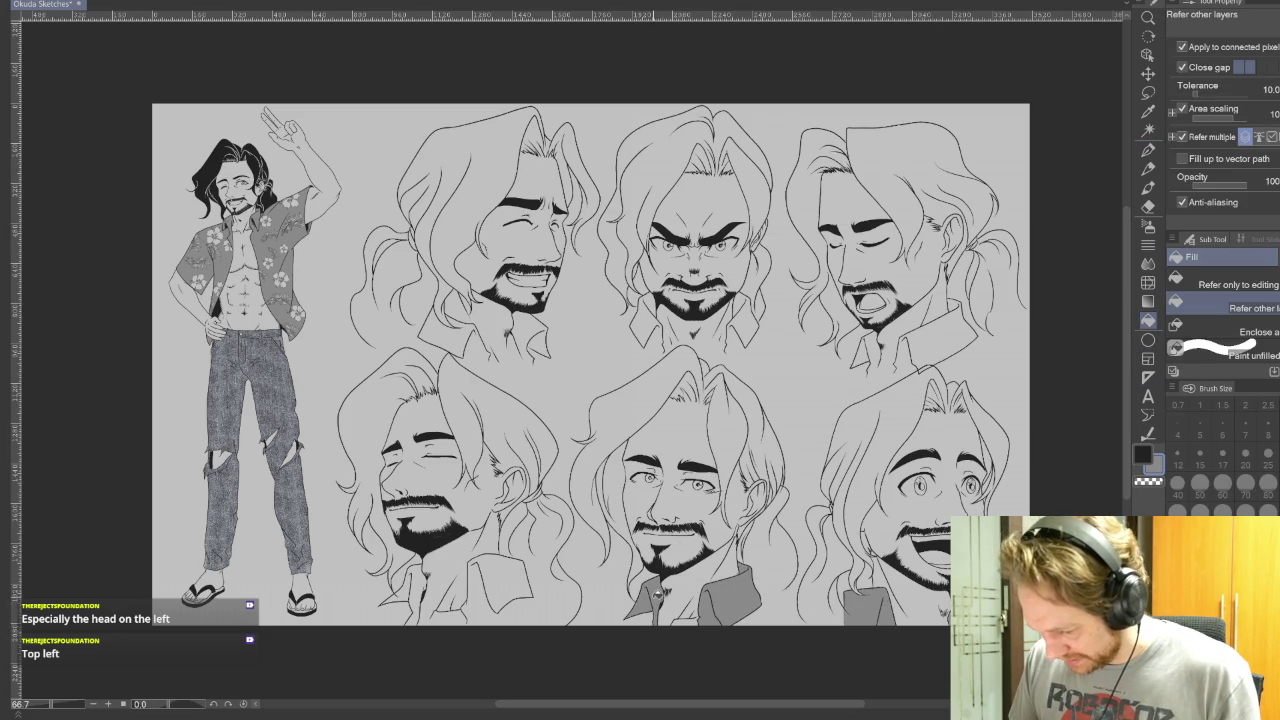
Fill the lower-left head's left collar with flat grey
{"action": "left_click", "coordinate": [1148, 206]}
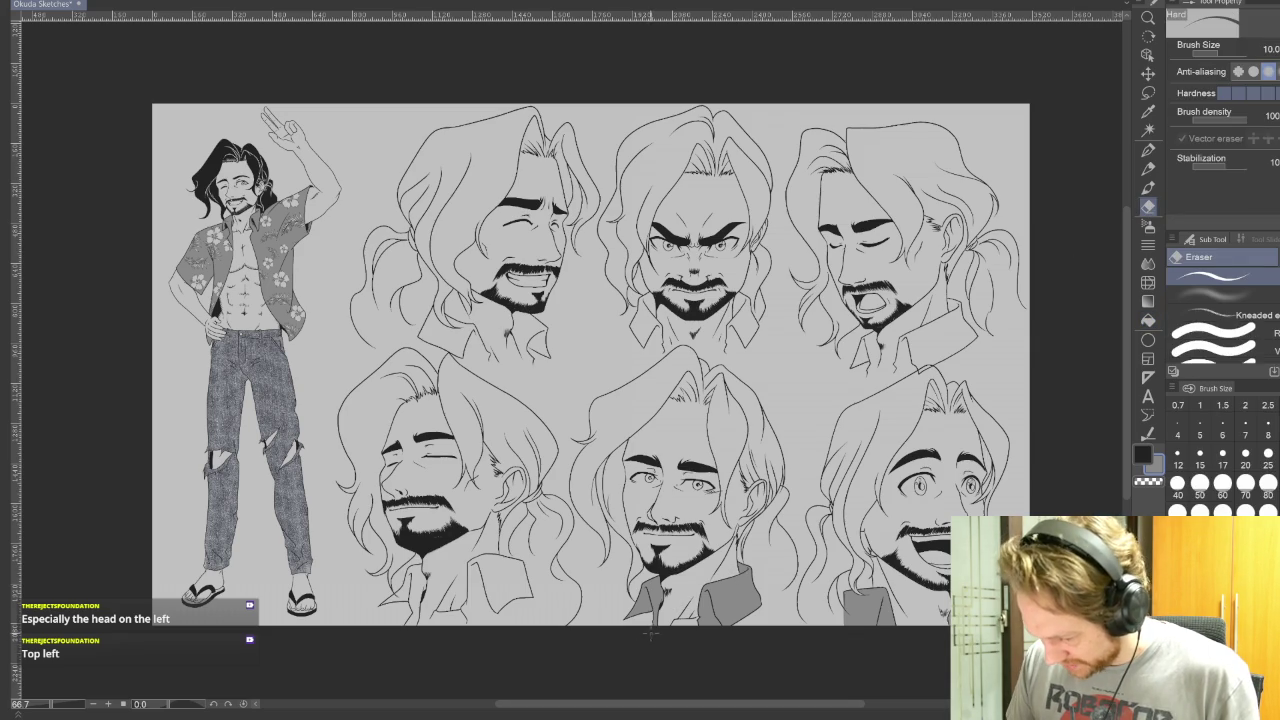
{"action": "left_click_drag", "start_coordinate": [648, 634], "coordinate": [739, 694]}
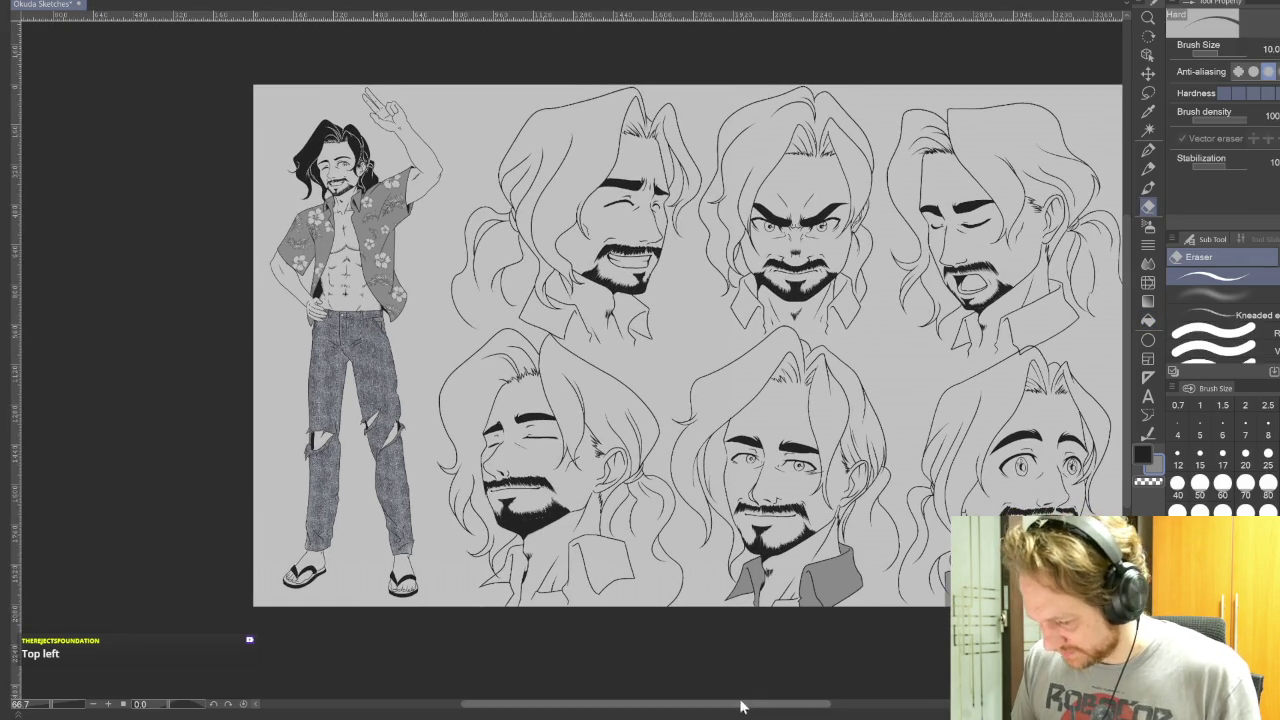
{"action": "key", "text": "p"}
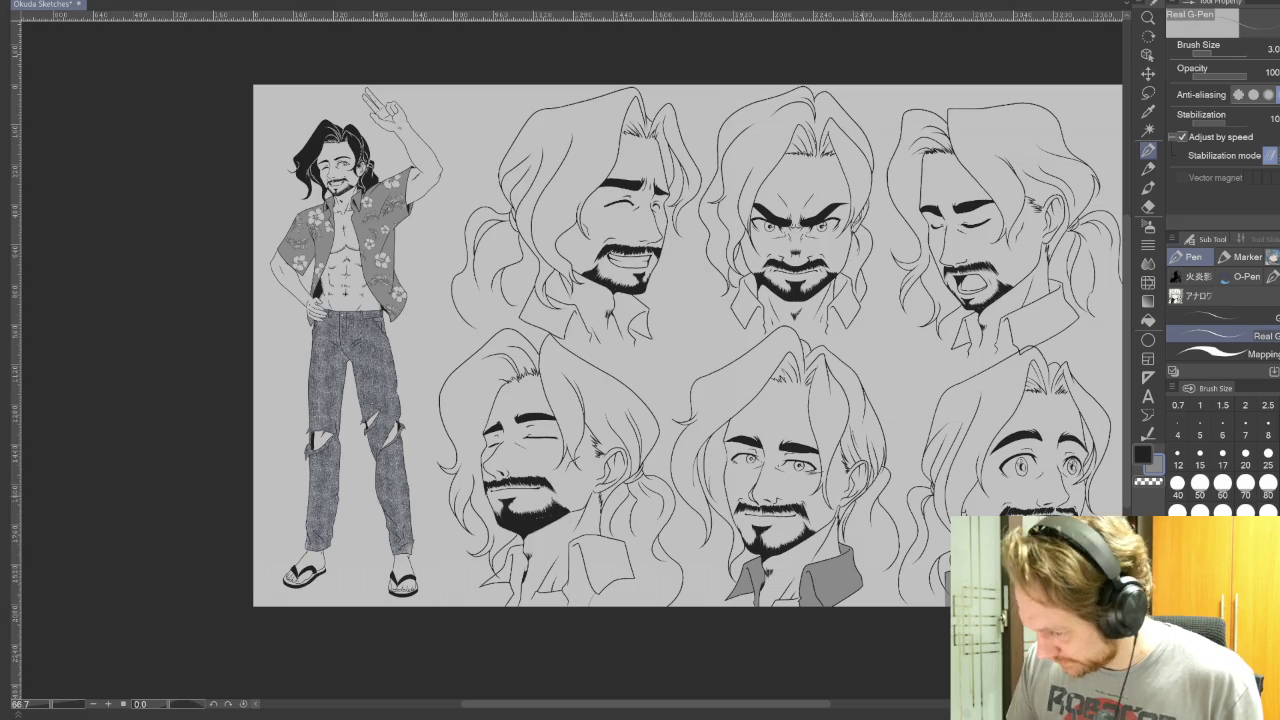
{"action": "key", "text": "g"}
{"action": "left_click", "coordinate": [612, 562]}
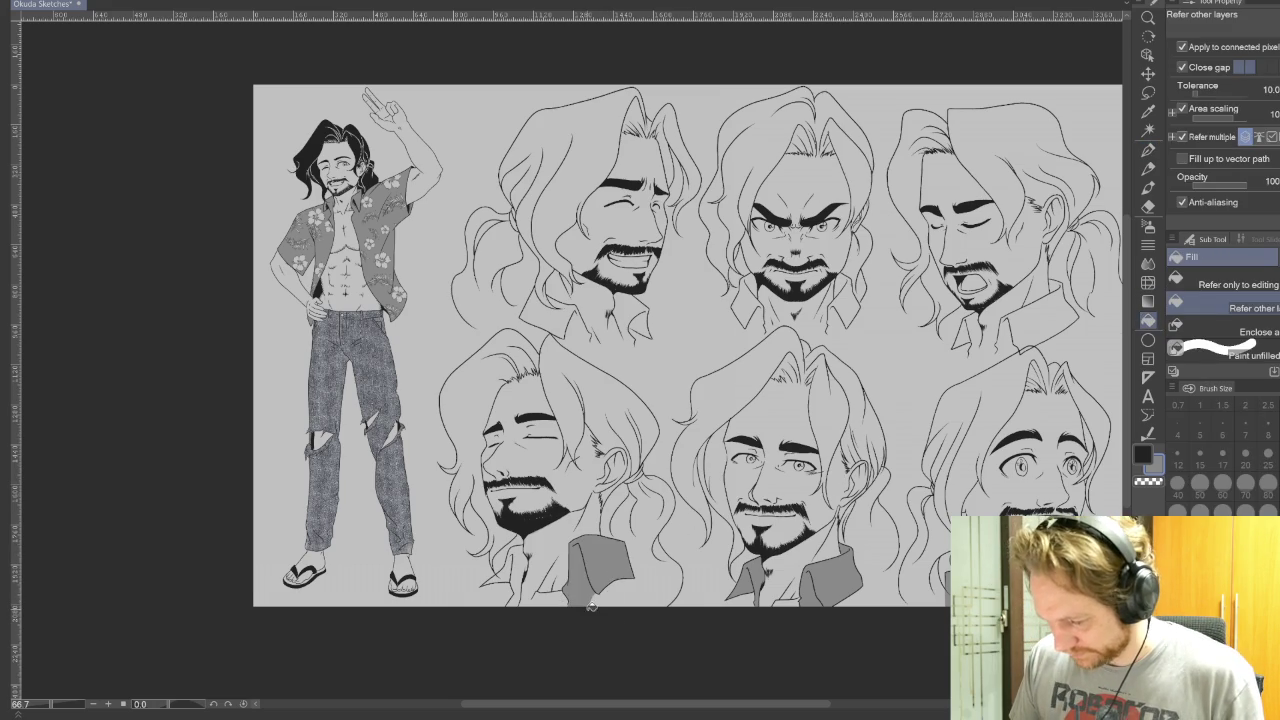
{"action": "left_click", "coordinate": [516, 592]}
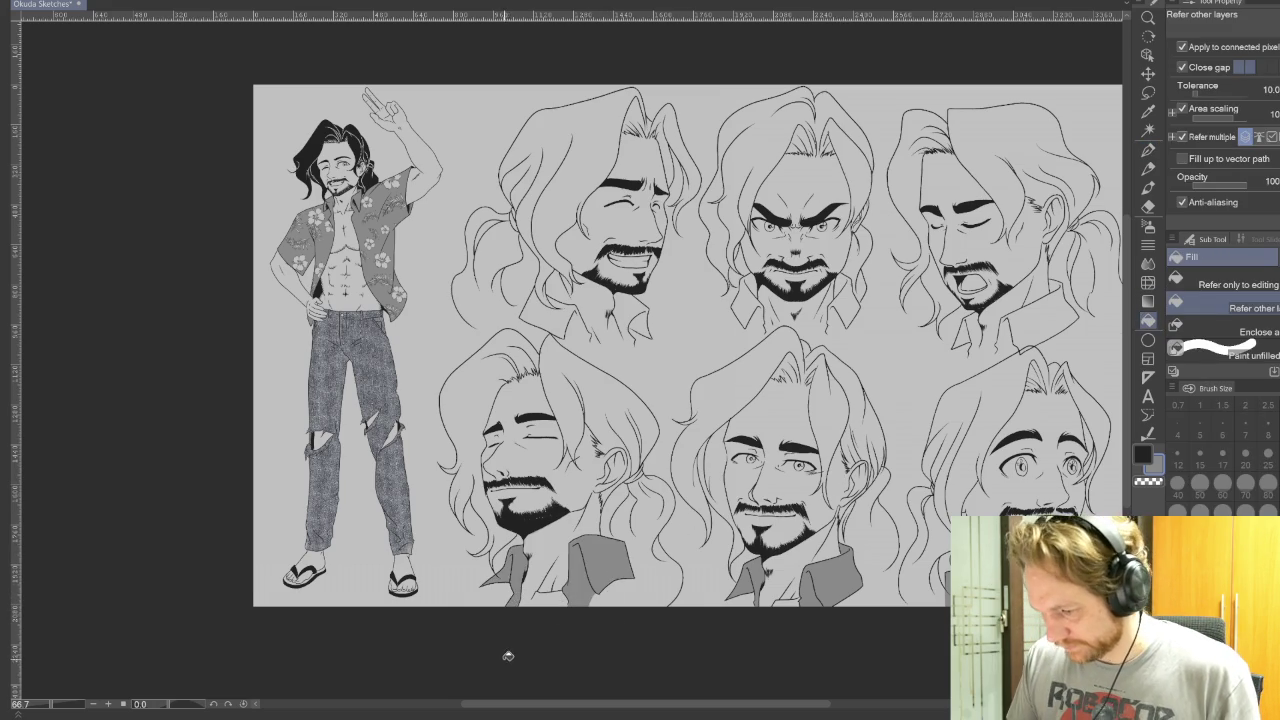
{"action": "key", "text": "p"}
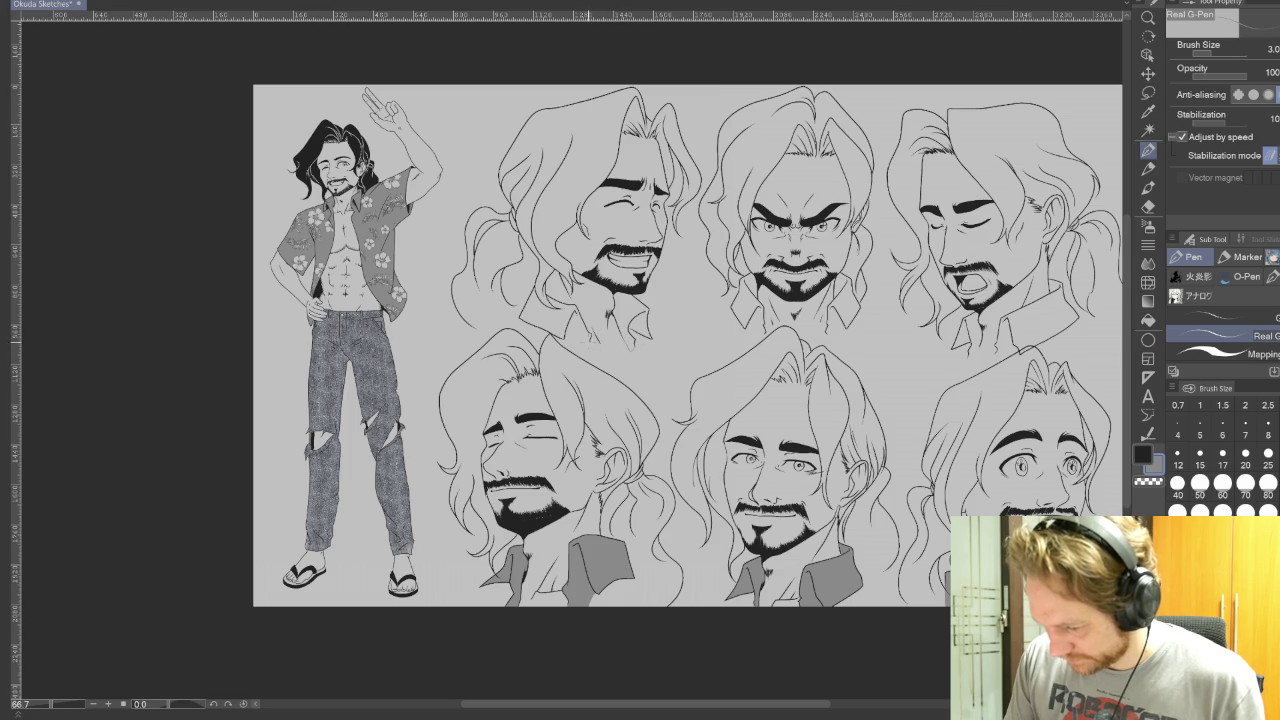
Fill both collar pieces of the upper-left head with flat grey
{"action": "key", "text": "e"}
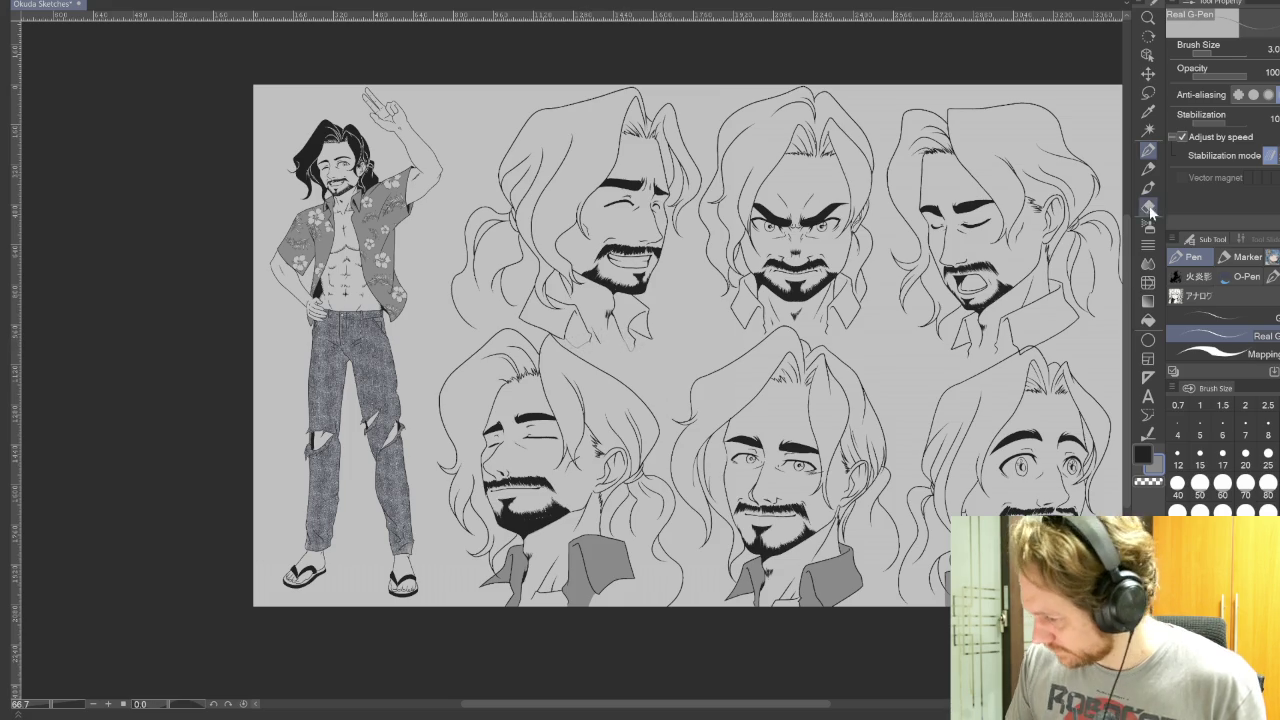
{"action": "left_click", "coordinate": [1148, 320]}
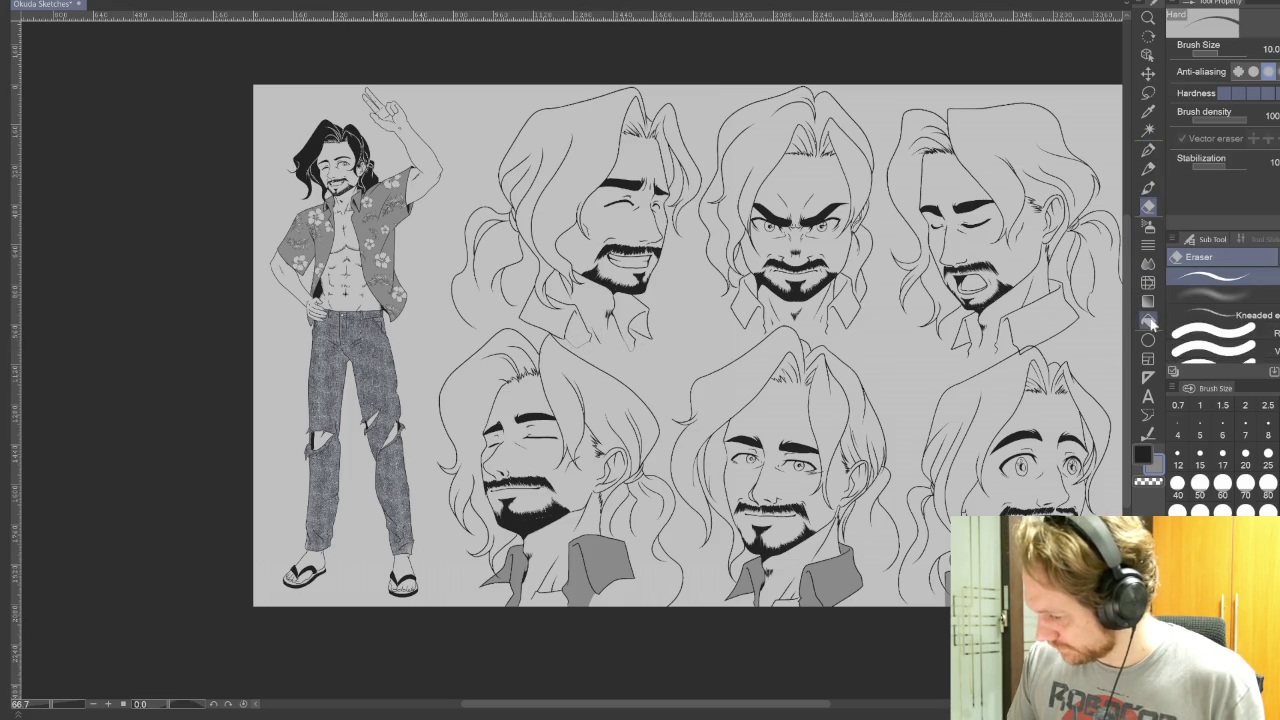
{"action": "left_click", "coordinate": [641, 318]}
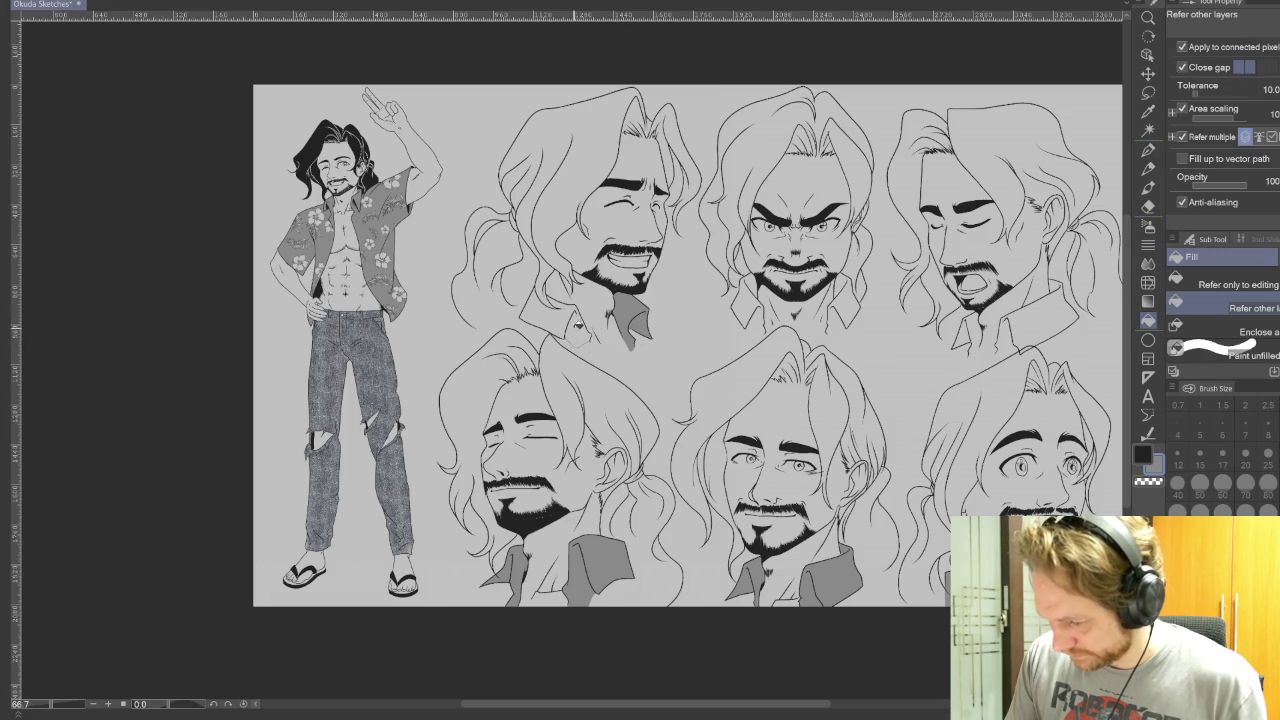
{"action": "left_click", "coordinate": [581, 326]}
{"action": "left_click", "coordinate": [1148, 150]}
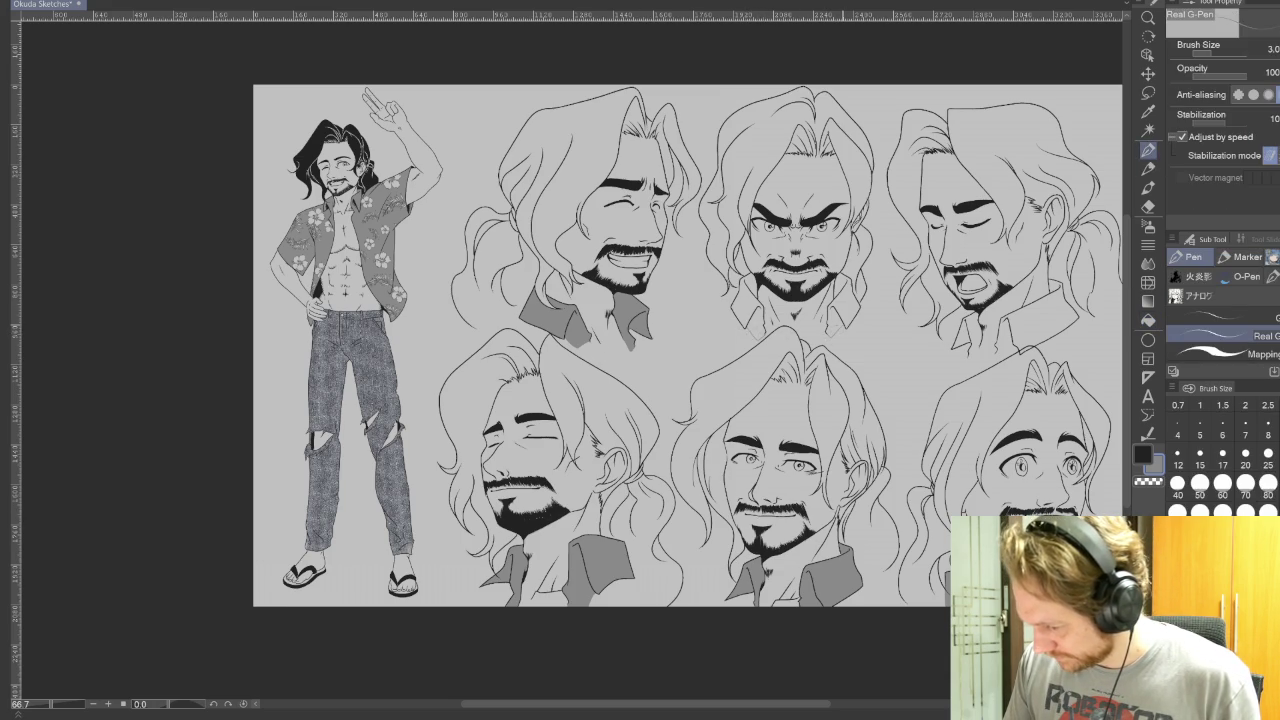
Fill the upper-middle head's collars grey and undo the accidental background fill
{"action": "left_click", "coordinate": [1148, 320]}
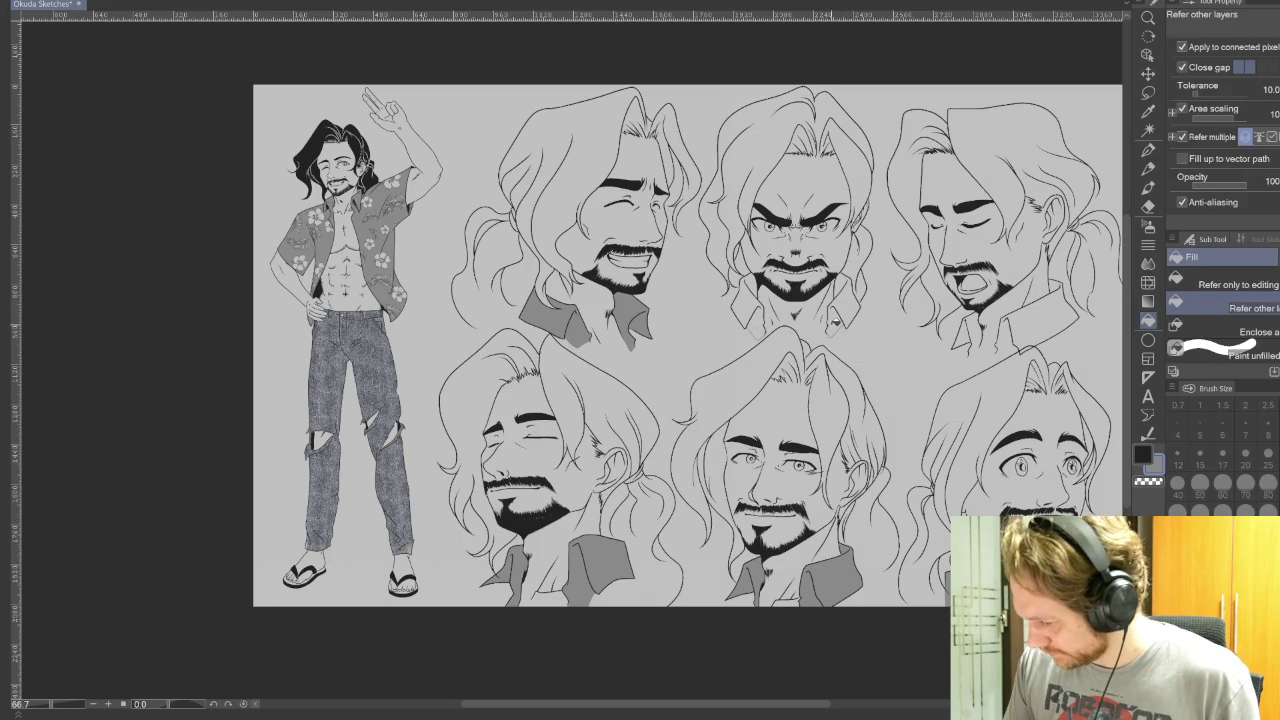
{"action": "left_click", "coordinate": [845, 302]}
{"action": "left_click", "coordinate": [759, 315]}
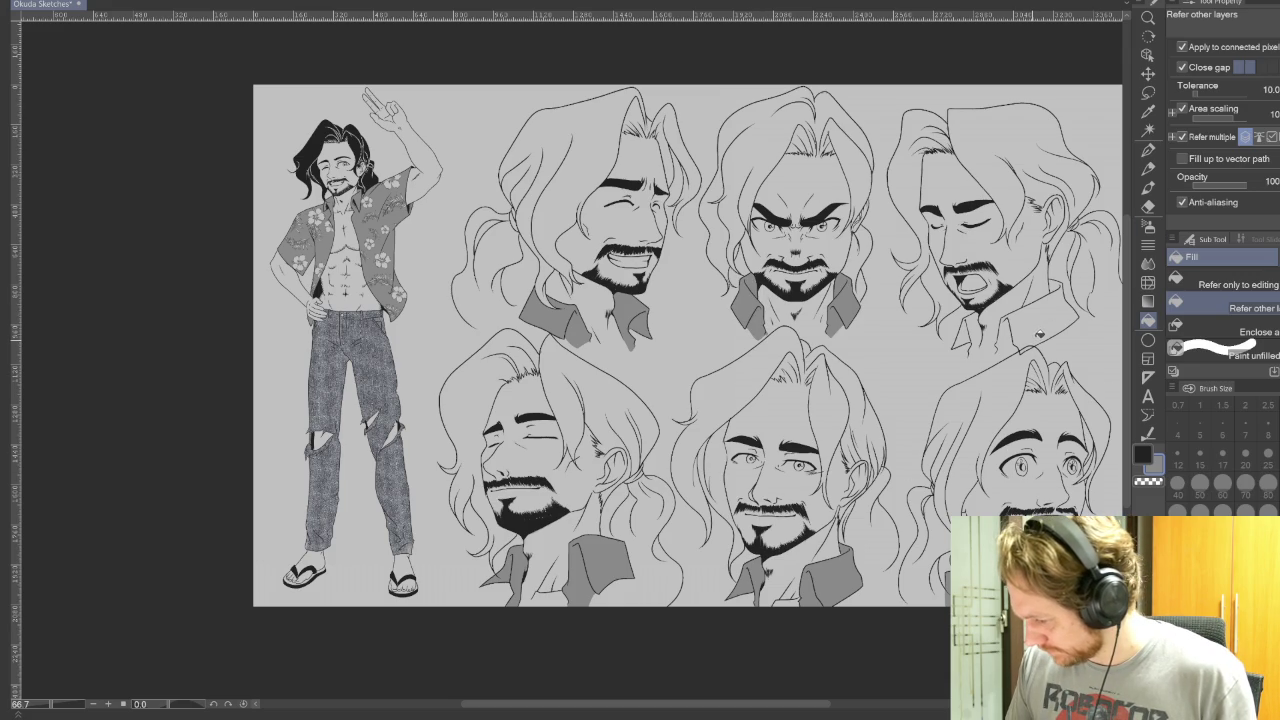
{"action": "left_click", "coordinate": [1040, 336]}
{"action": "key", "text": "ctrl+z"}
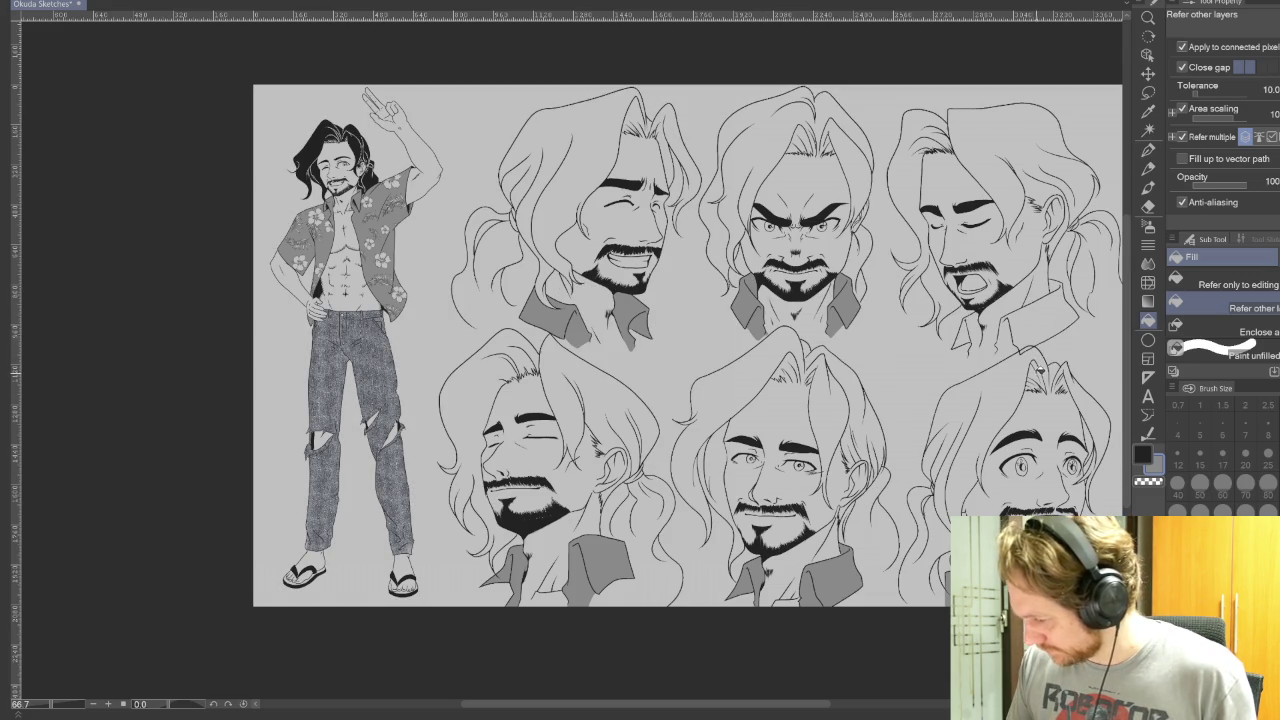
{"action": "left_click", "coordinate": [1052, 322]}
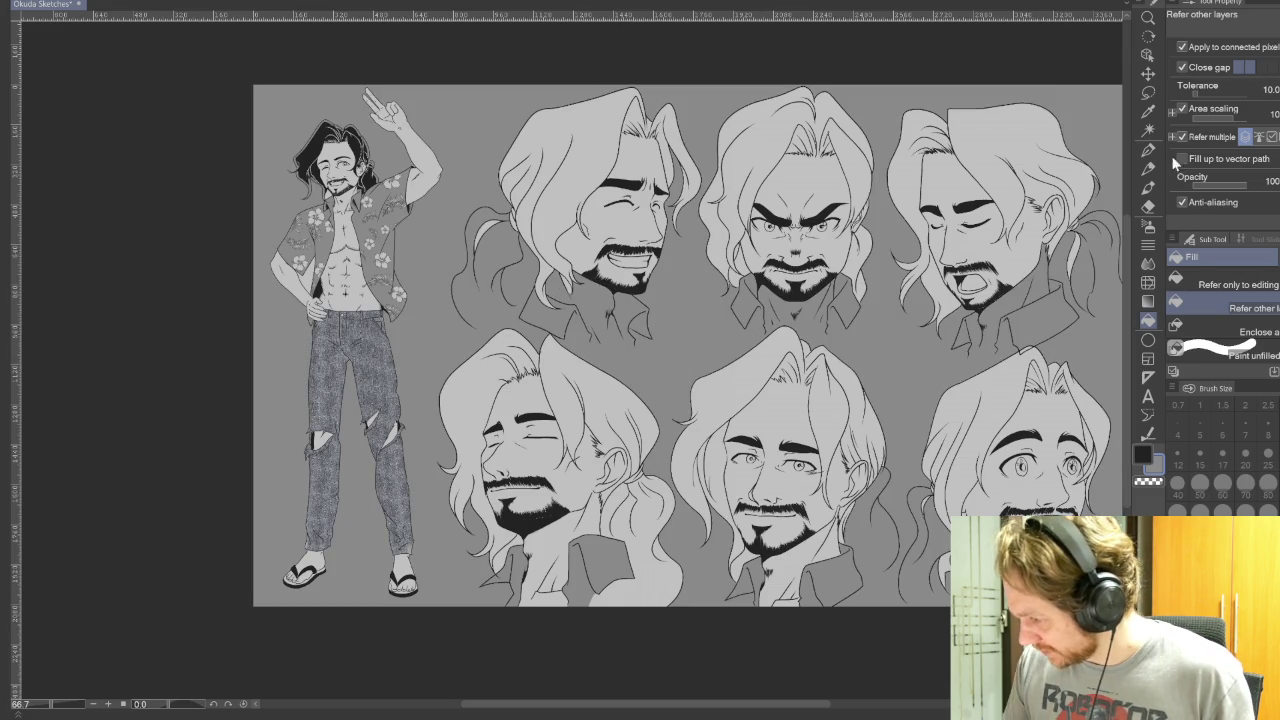
{"action": "key", "text": "p"}
{"action": "key", "text": "ctrl+z"}
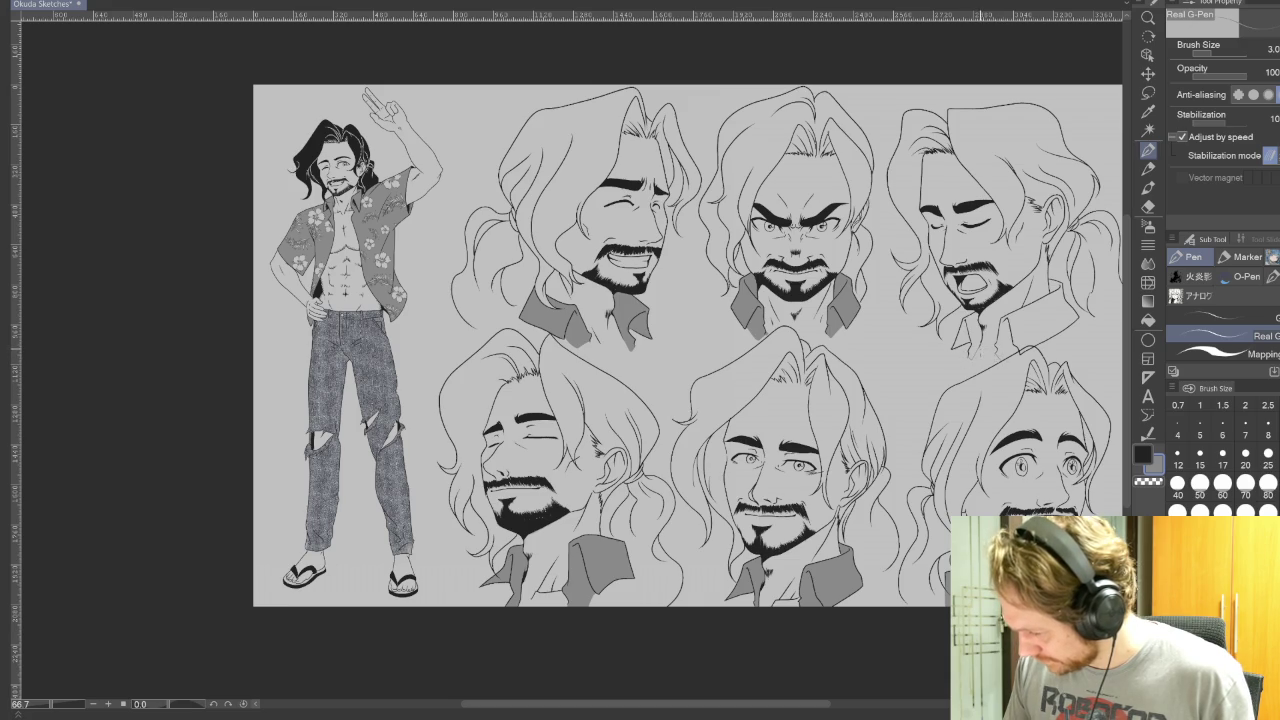
Fill both collar pieces of the upper-right head with flat grey
{"action": "left_click", "coordinate": [1148, 320]}
{"action": "left_click", "coordinate": [966, 335]}
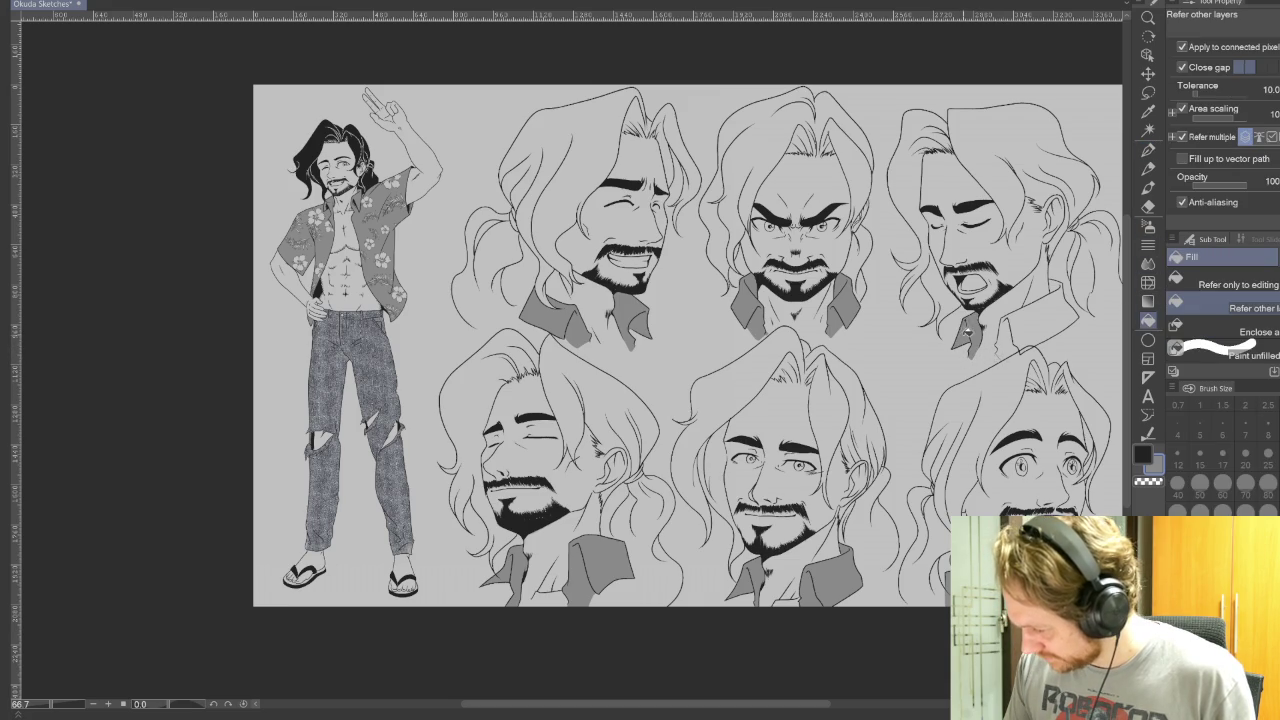
{"action": "left_click", "coordinate": [1016, 345]}
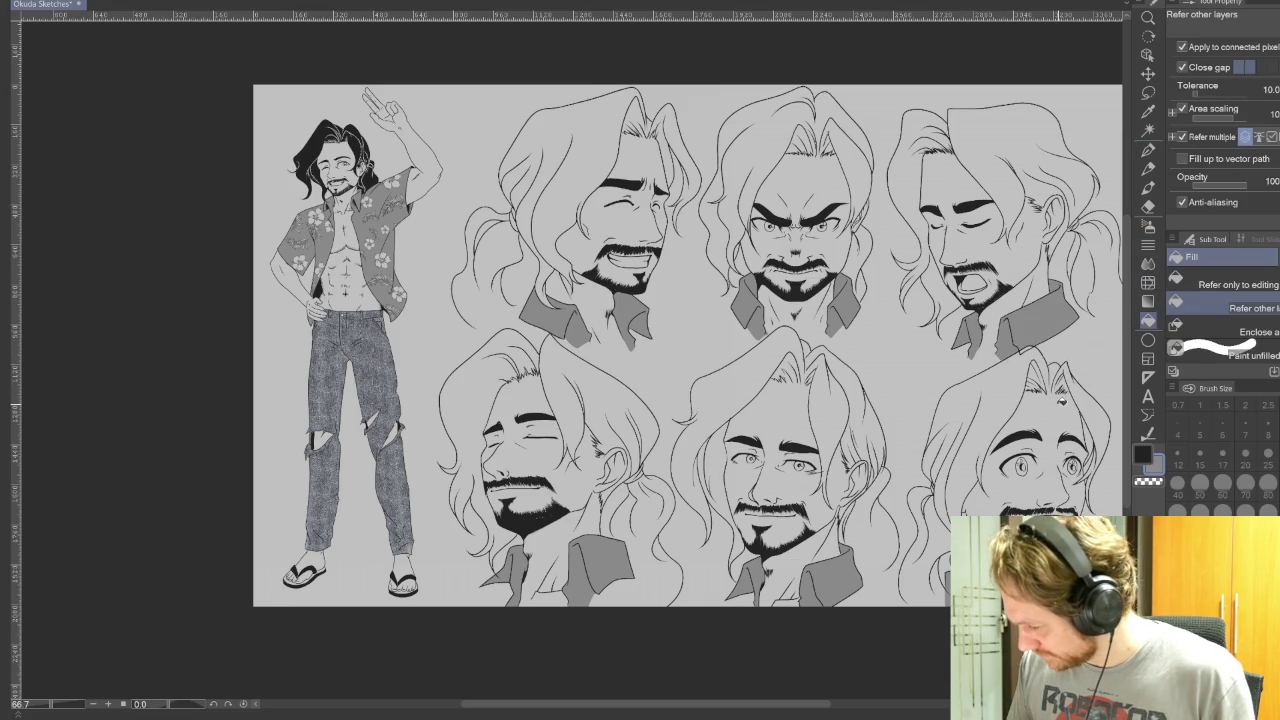
{"action": "scroll", "coordinate": [1060, 380], "scroll_direction": "right", "scroll_amount": 2}
{"action": "left_click", "coordinate": [1149, 206]}
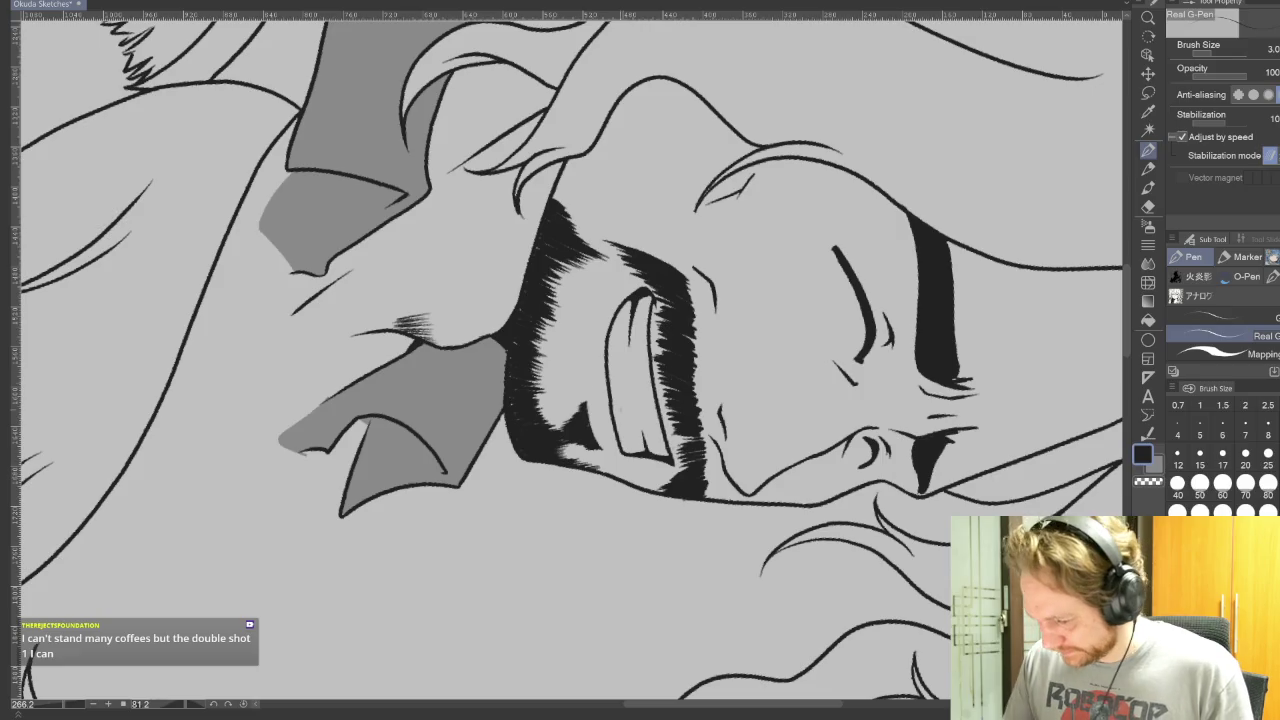
Ink a short stroke under the laughing head's beard, reset rotation, and set the eraser to 3
{"action": "left_click_drag", "start_coordinate": [586, 390], "coordinate": [586, 410]}
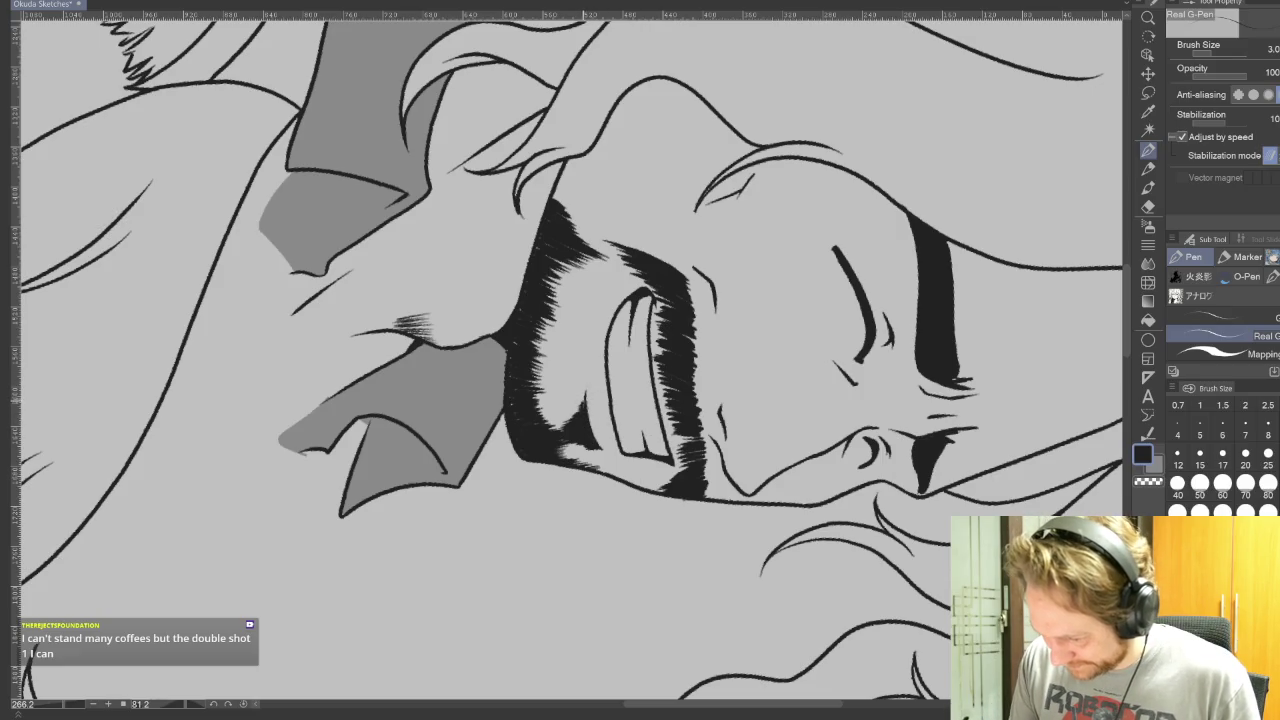
{"action": "key", "text": "ctrl+@"}
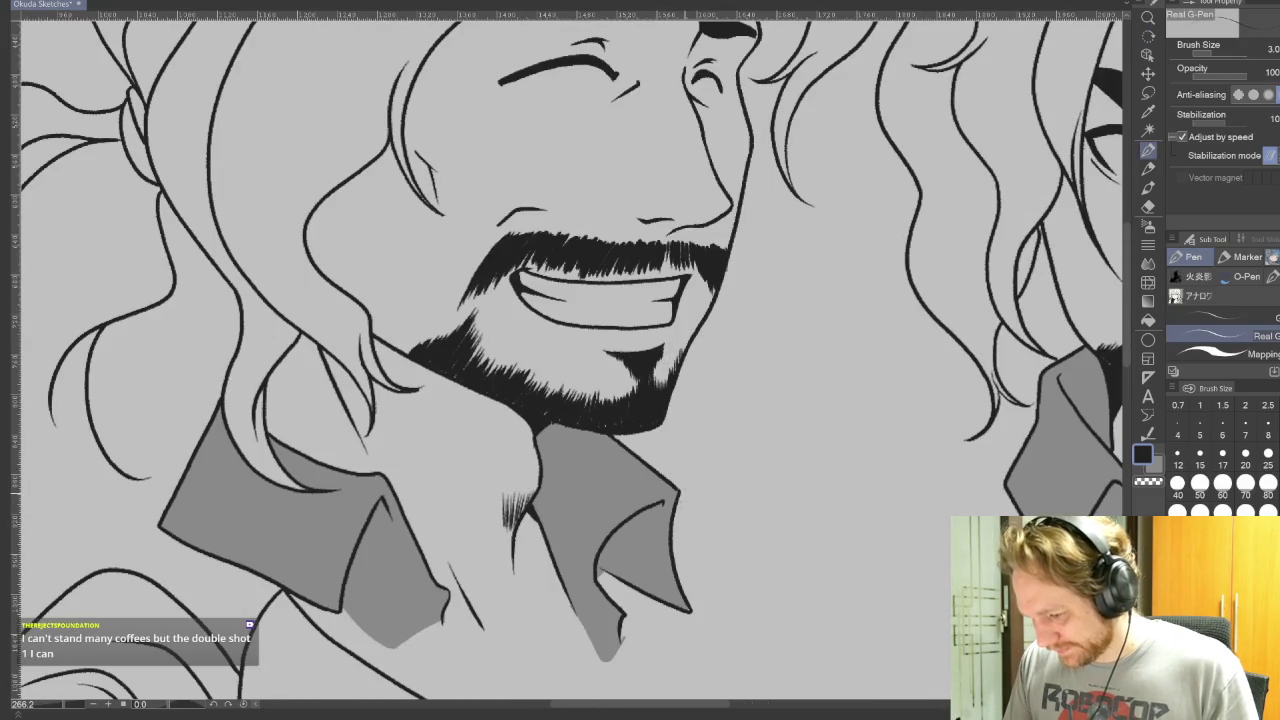
{"action": "left_click_drag", "start_coordinate": [742, 551], "coordinate": [921, 597]}
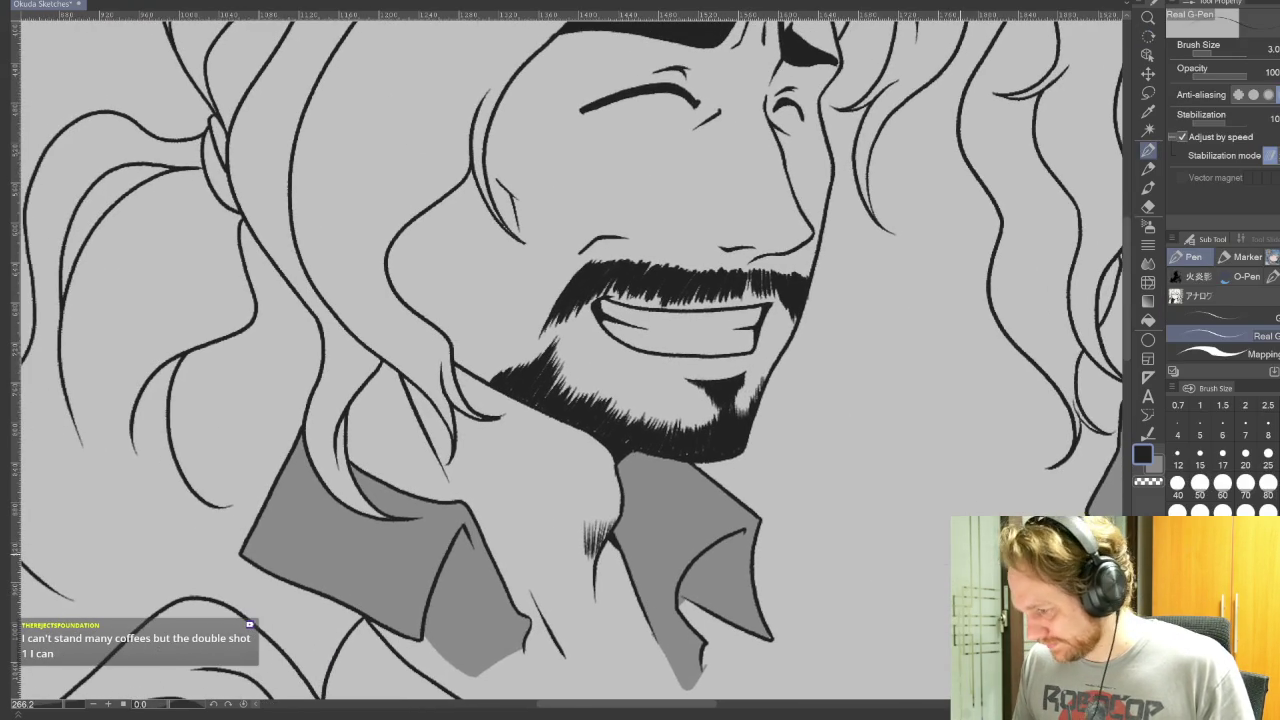
{"action": "left_click", "coordinate": [1148, 206]}
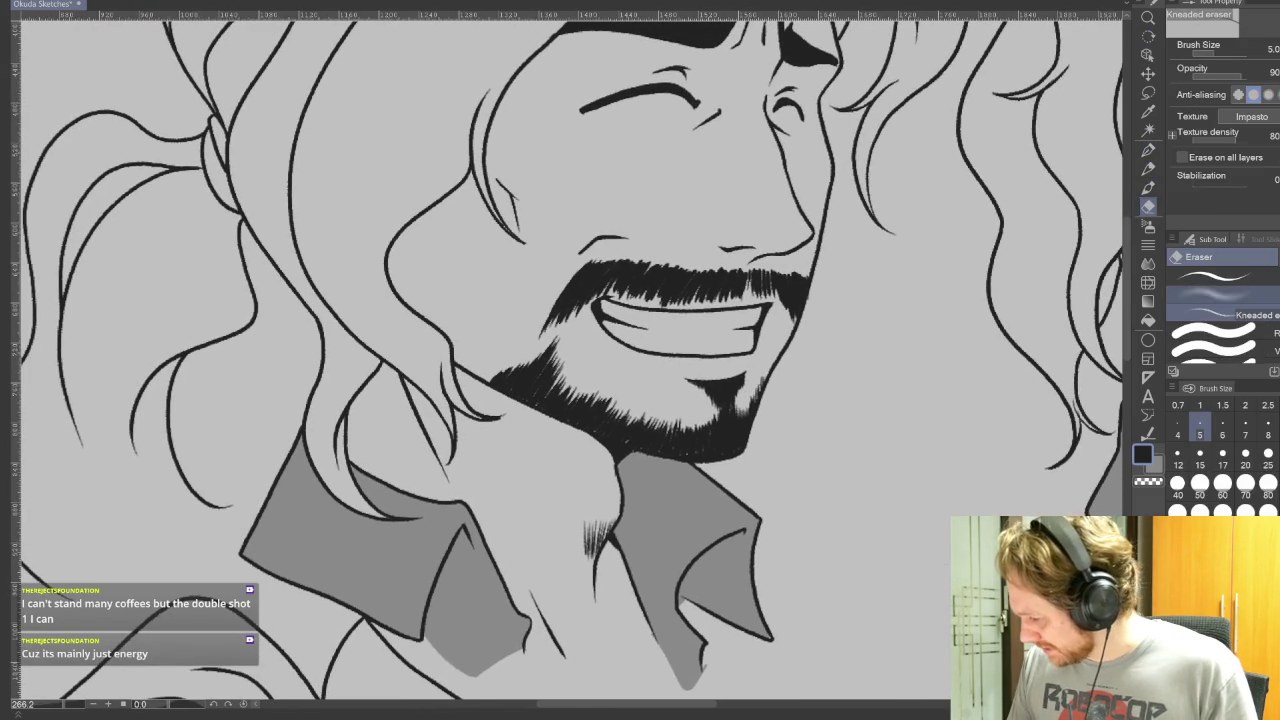
{"action": "left_click", "coordinate": [1275, 410]}
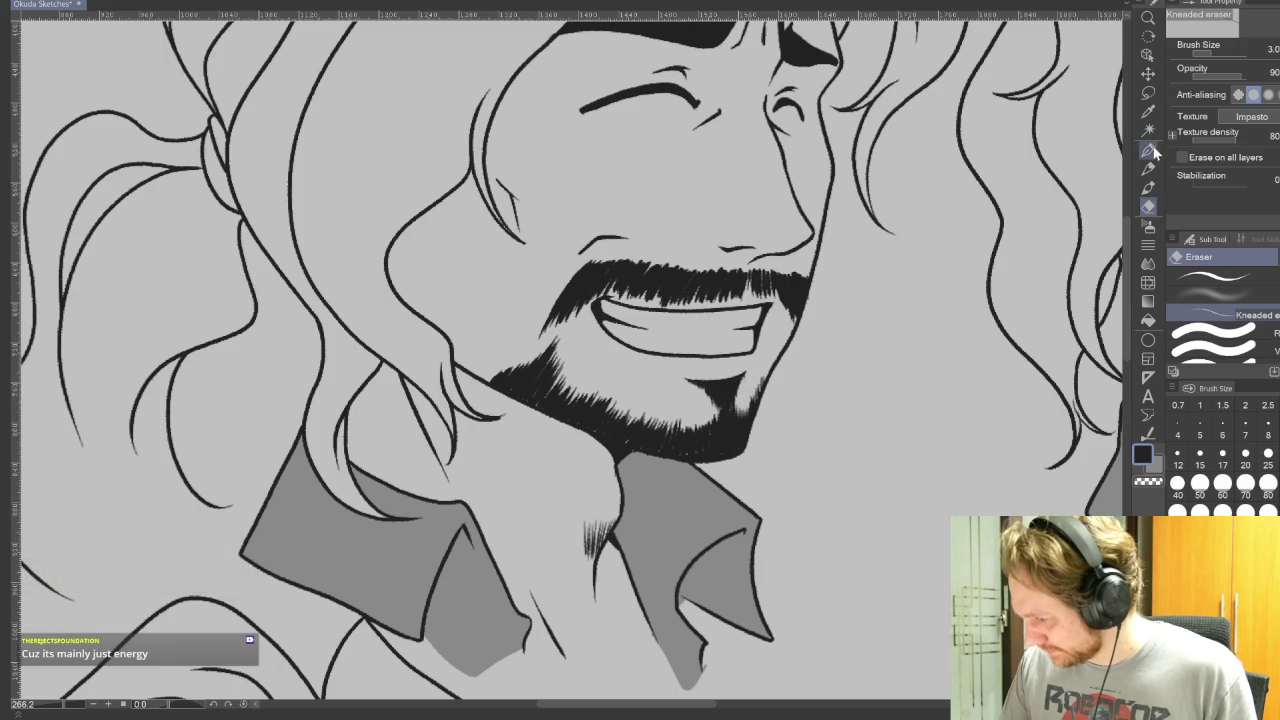
{"action": "key", "text": "p"}
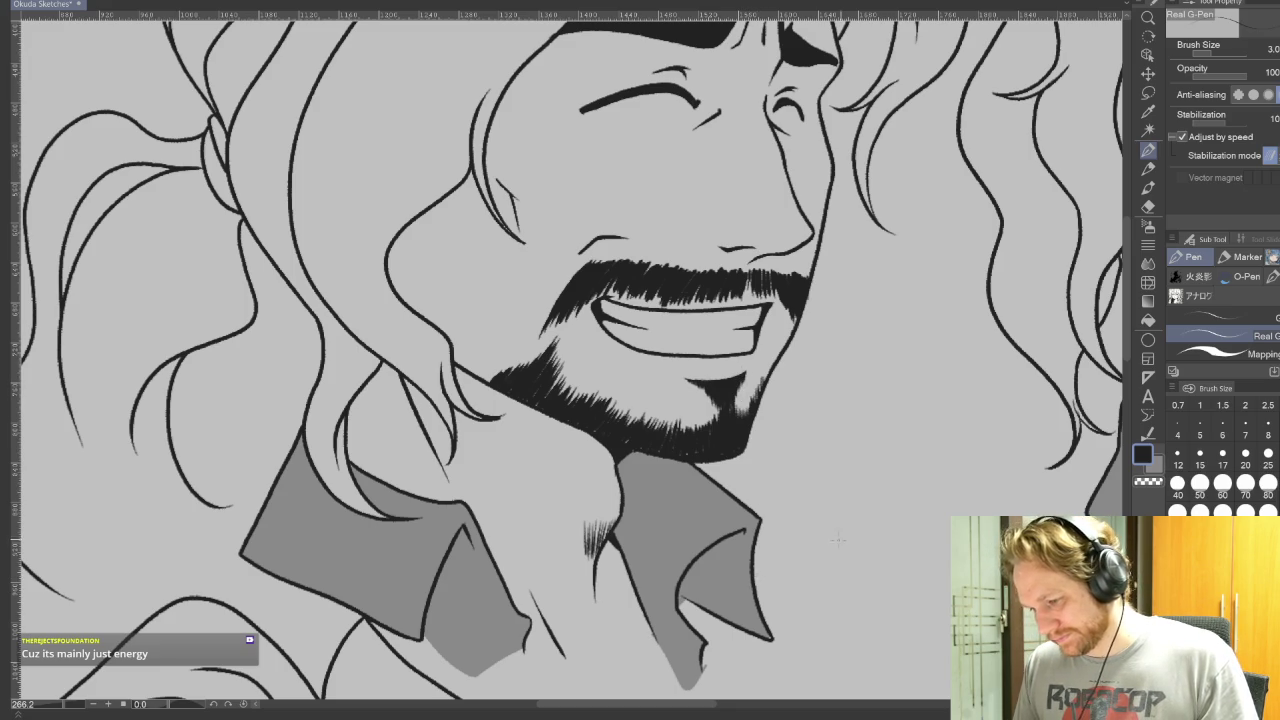
Zoom back out until the full-body figure is in view again
{"action": "left_click_drag", "start_coordinate": [881, 527], "coordinate": [829, 534]}
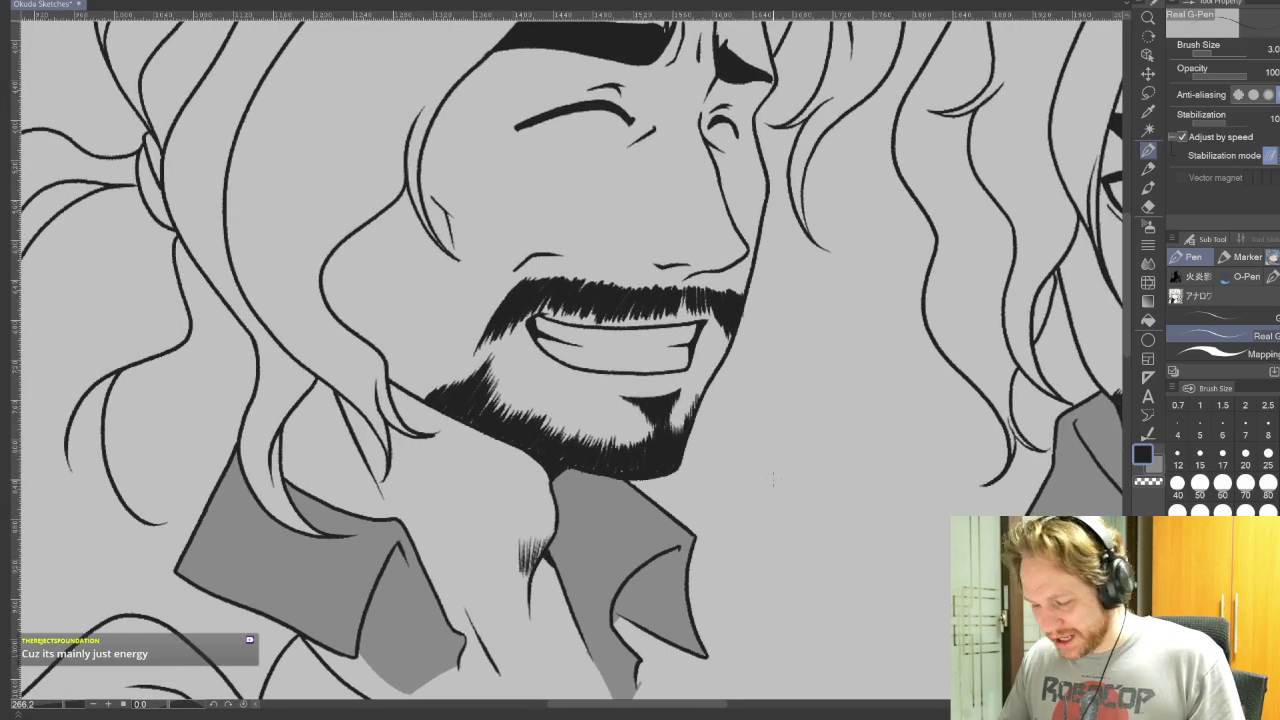
{"action": "scroll", "coordinate": [772, 480], "scroll_direction": "down", "scroll_amount": 1}
{"action": "scroll", "coordinate": [771, 470], "scroll_direction": "down", "scroll_amount": 1}
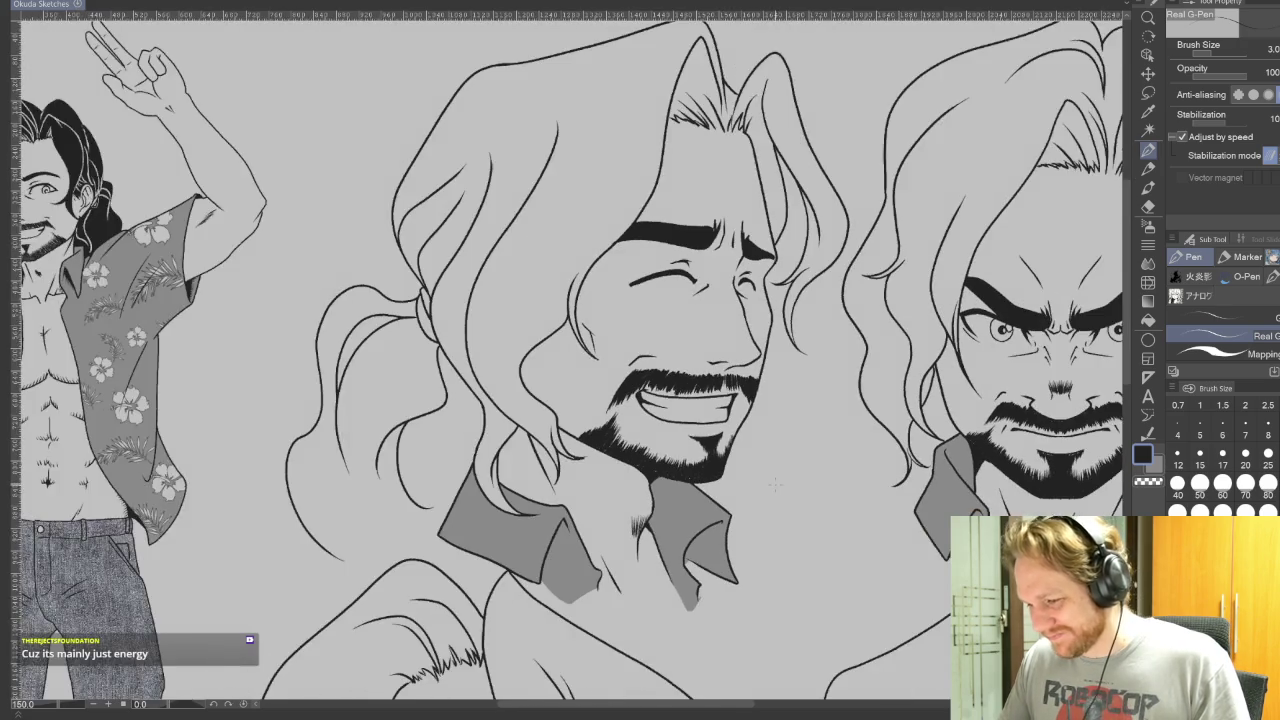
{"action": "scroll", "coordinate": [770, 463], "scroll_direction": "down", "scroll_amount": 1}
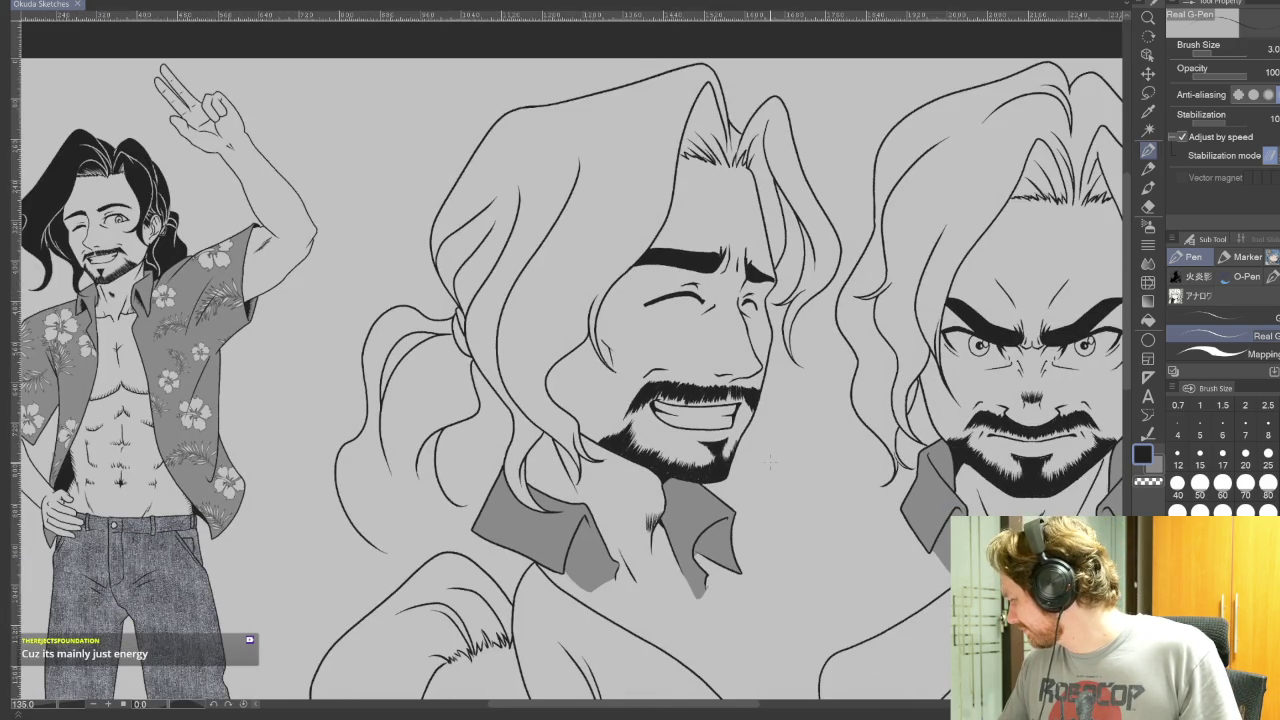
{"action": "scroll", "coordinate": [770, 460], "scroll_direction": "down", "scroll_amount": 1}
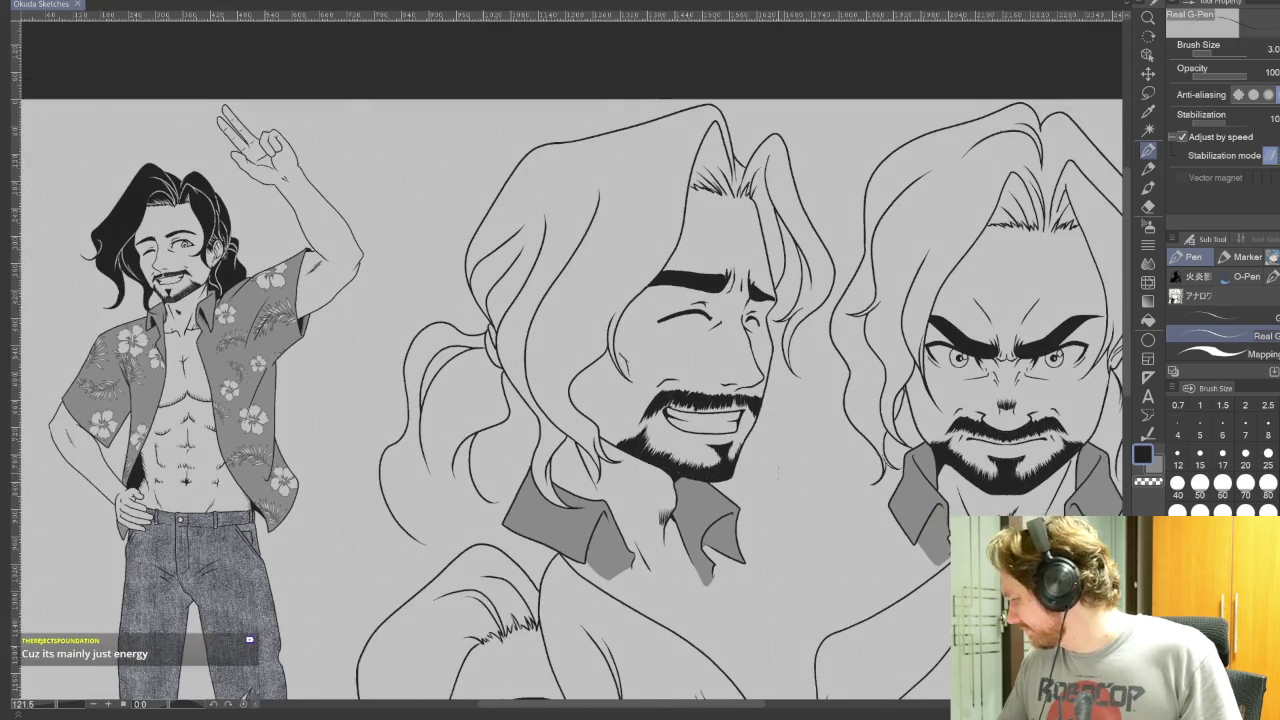
{"action": "scroll", "coordinate": [770, 460], "scroll_direction": "down", "scroll_amount": 1}
{"action": "mouse_move", "coordinate": [803, 491]}
{"action": "left_mouse_down"}
{"action": "mouse_move", "coordinate": [632, 455]}
{"action": "mouse_move", "coordinate": [642, 440]}
{"action": "mouse_move", "coordinate": [587, 345]}
{"action": "left_mouse_up"}
{"action": "scroll", "coordinate": [643, 472], "scroll_direction": "down", "scroll_amount": 1}
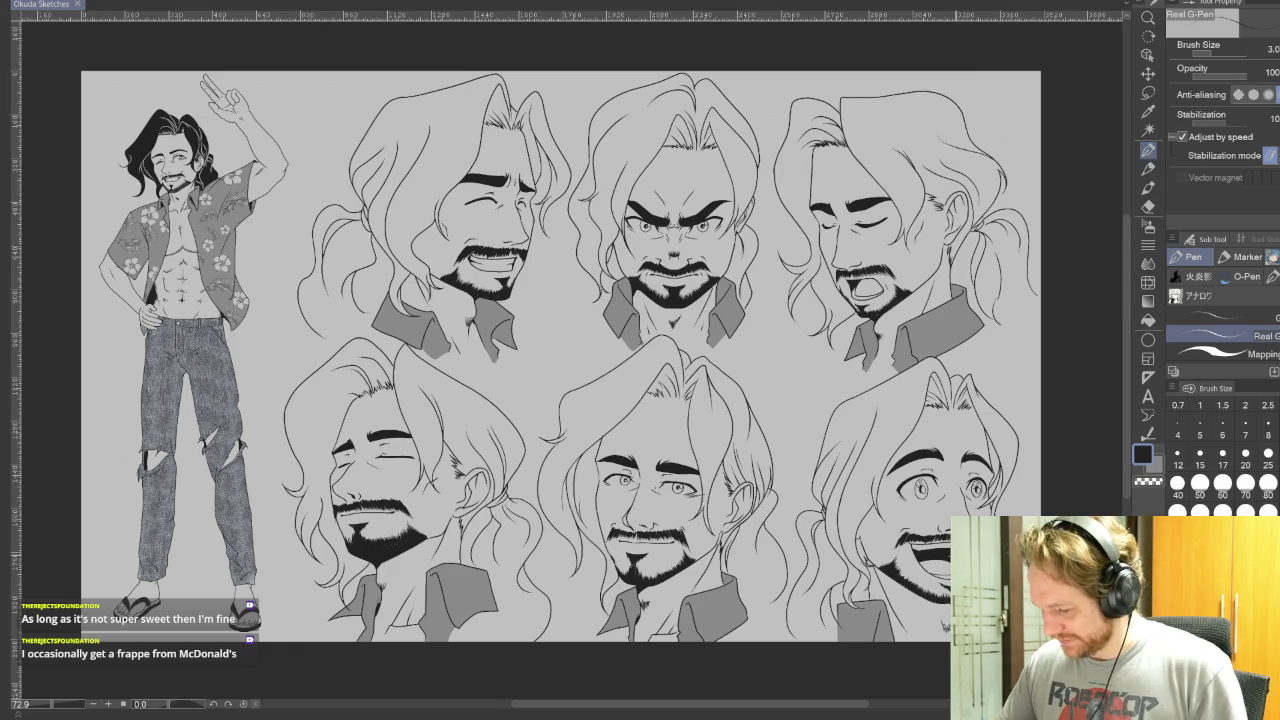
{"action": "scroll", "coordinate": [937, 542], "scroll_direction": "up", "scroll_amount": 3}
{"action": "scroll", "coordinate": [937, 542], "scroll_direction": "up", "scroll_amount": 3}
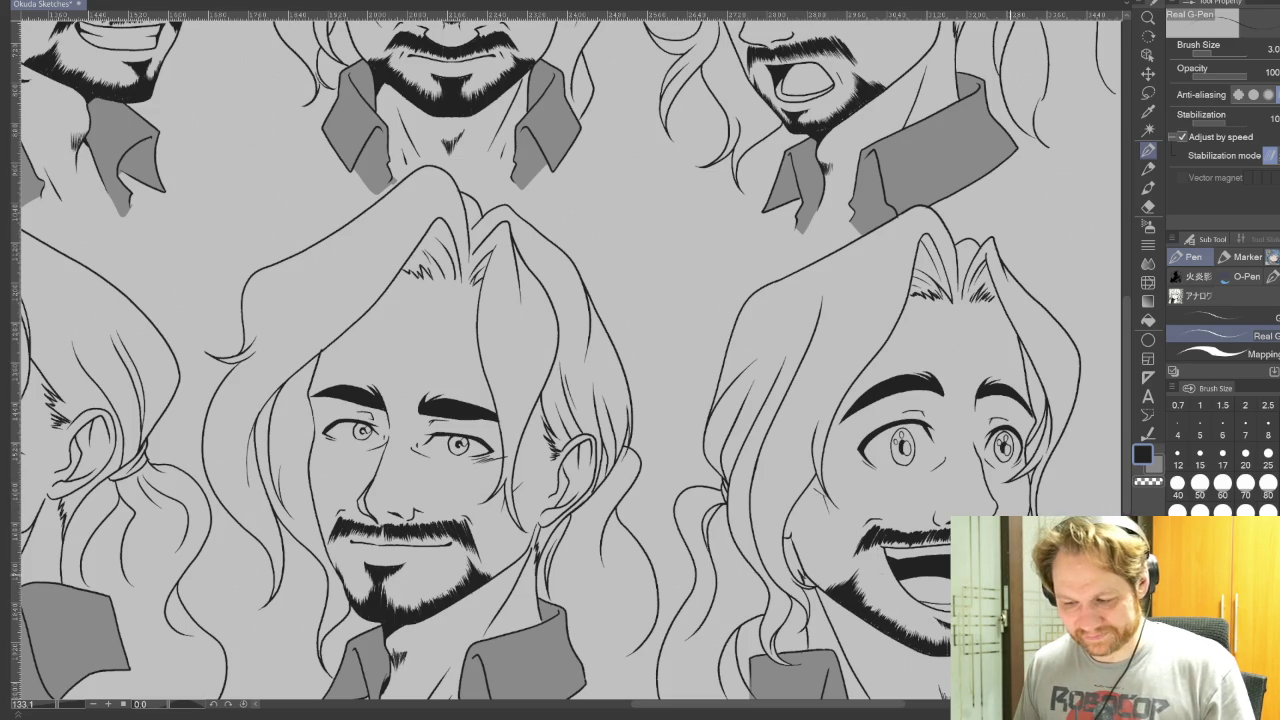
Select the Hard eraser at size 3 by the lower-middle head
{"action": "left_click_drag", "start_coordinate": [450, 400], "coordinate": [650, 420]}
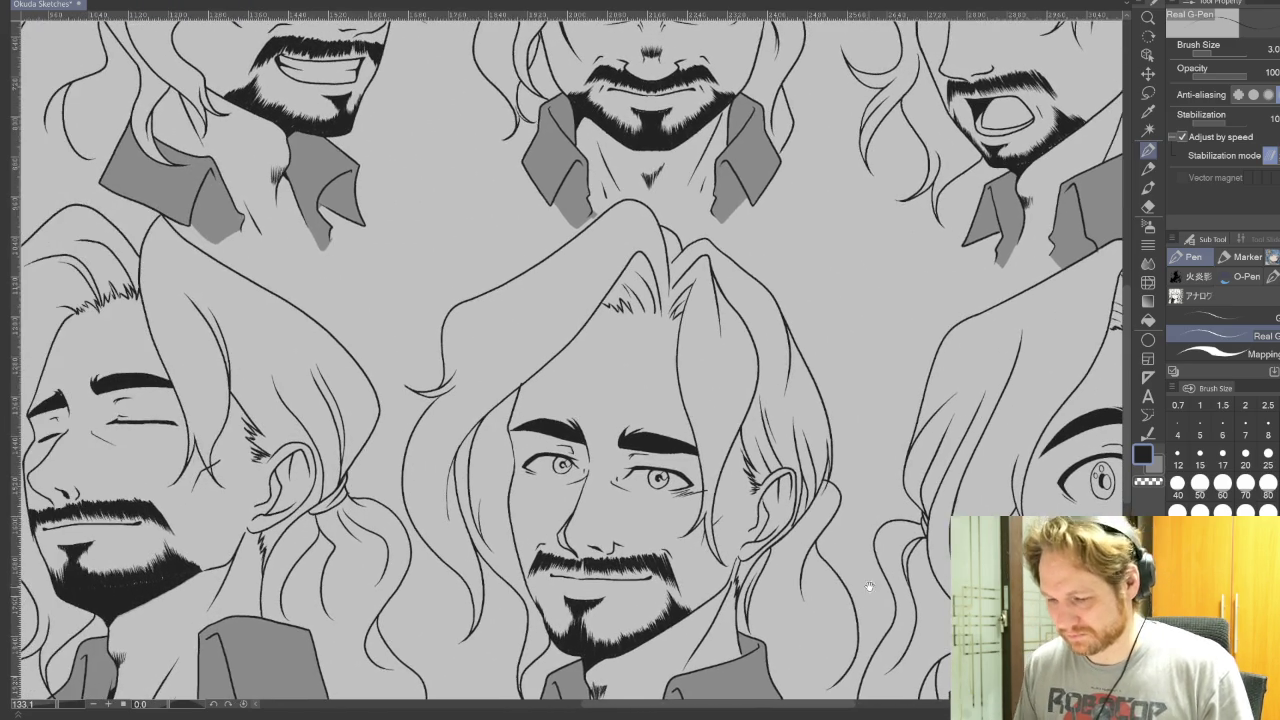
{"action": "left_click", "coordinate": [1148, 206]}
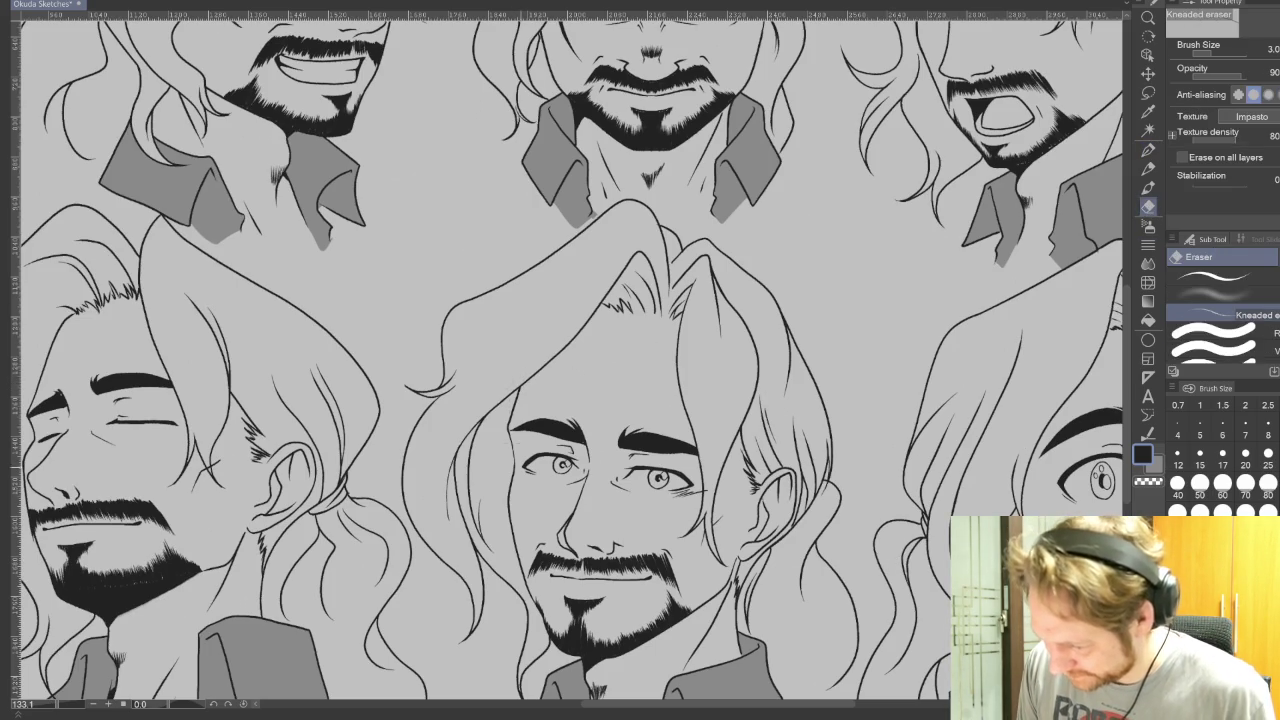
{"action": "left_click", "coordinate": [1215, 277]}
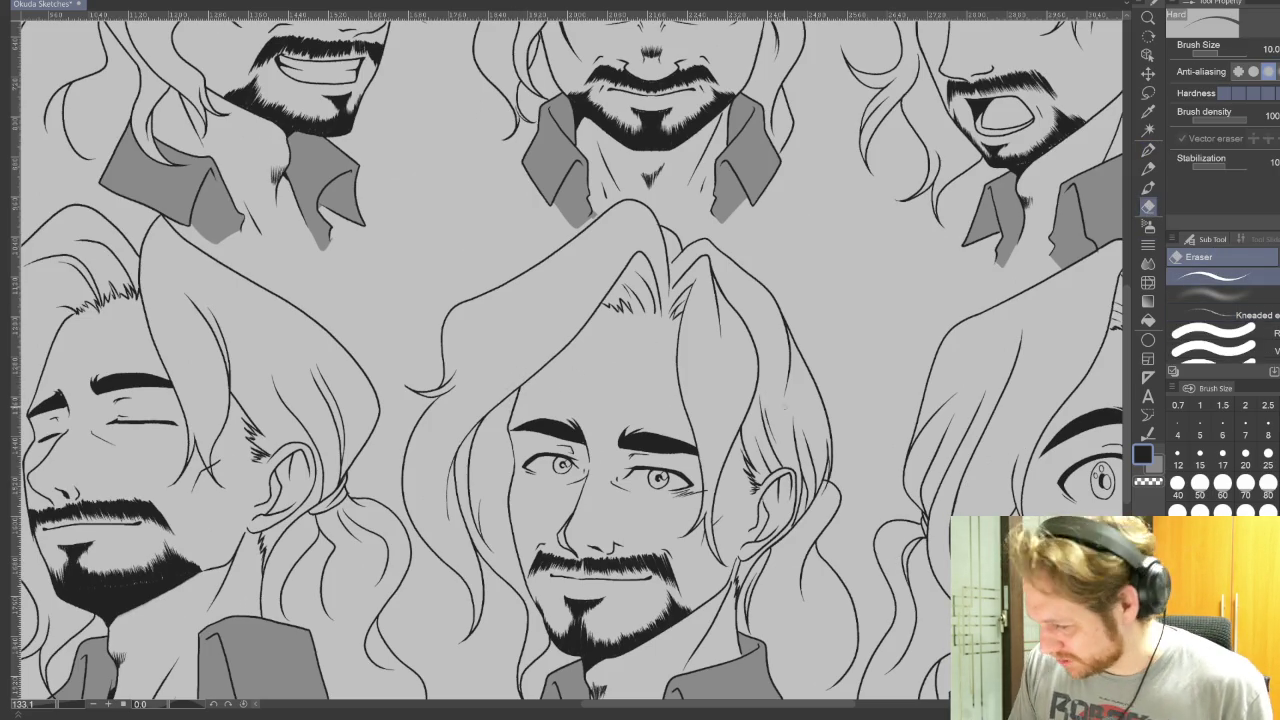
{"action": "key", "text": "bracketleft"}
{"action": "key", "text": "bracketleft"}
{"action": "key", "text": "bracketleft"}
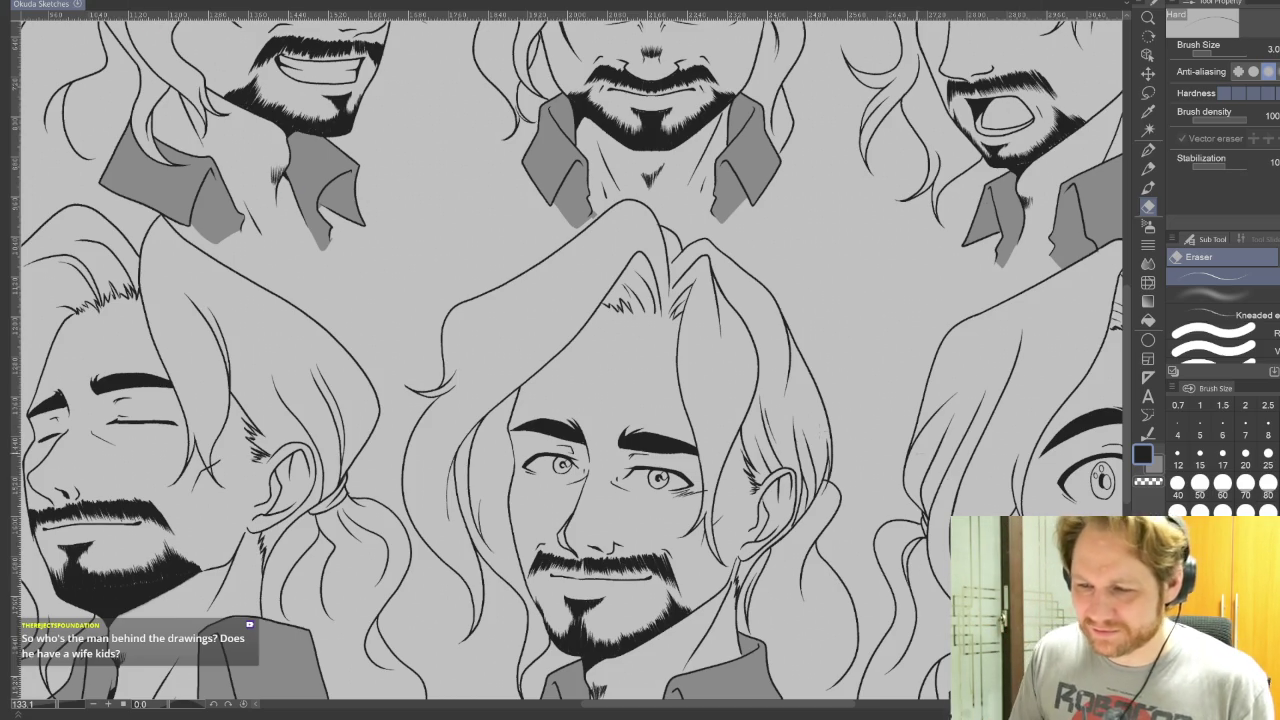
Pan and zoom out to view the whole character sheet
{"action": "left_click_drag", "start_coordinate": [920, 498], "coordinate": [898, 428]}
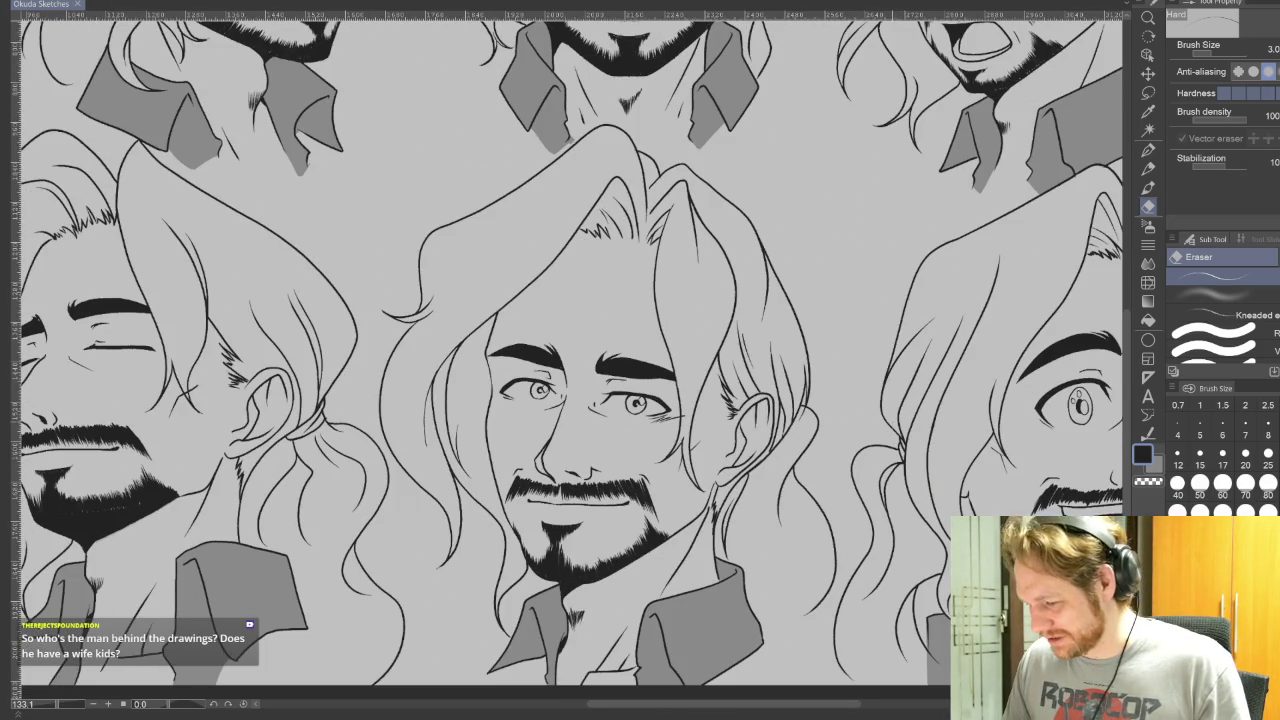
{"action": "scroll", "coordinate": [681, 468], "scroll_direction": "down", "scroll_amount": 2}
{"action": "scroll", "coordinate": [681, 468], "scroll_direction": "down", "scroll_amount": 2}
{"action": "scroll", "coordinate": [681, 468], "scroll_direction": "down", "scroll_amount": 1}
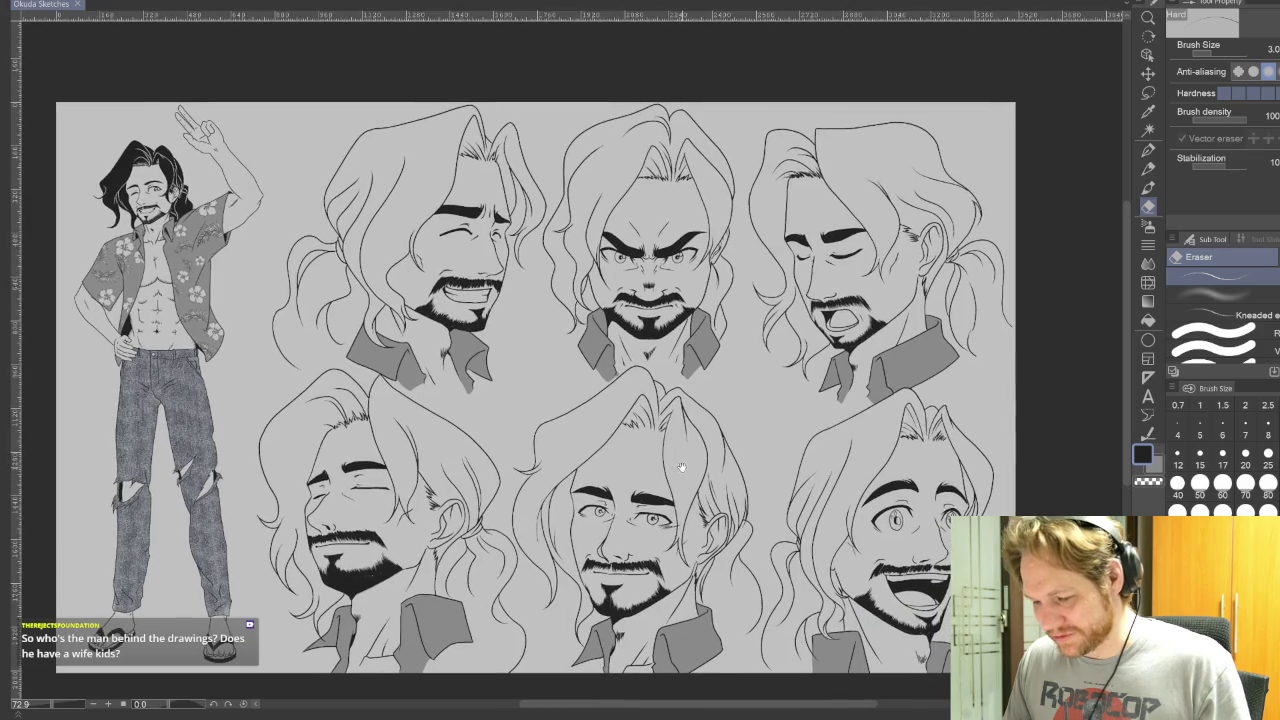
Bring back the blue rough sketch under the inks and select the Real G-Pen
{"action": "scroll", "coordinate": [681, 468], "scroll_direction": "up", "scroll_amount": 2}
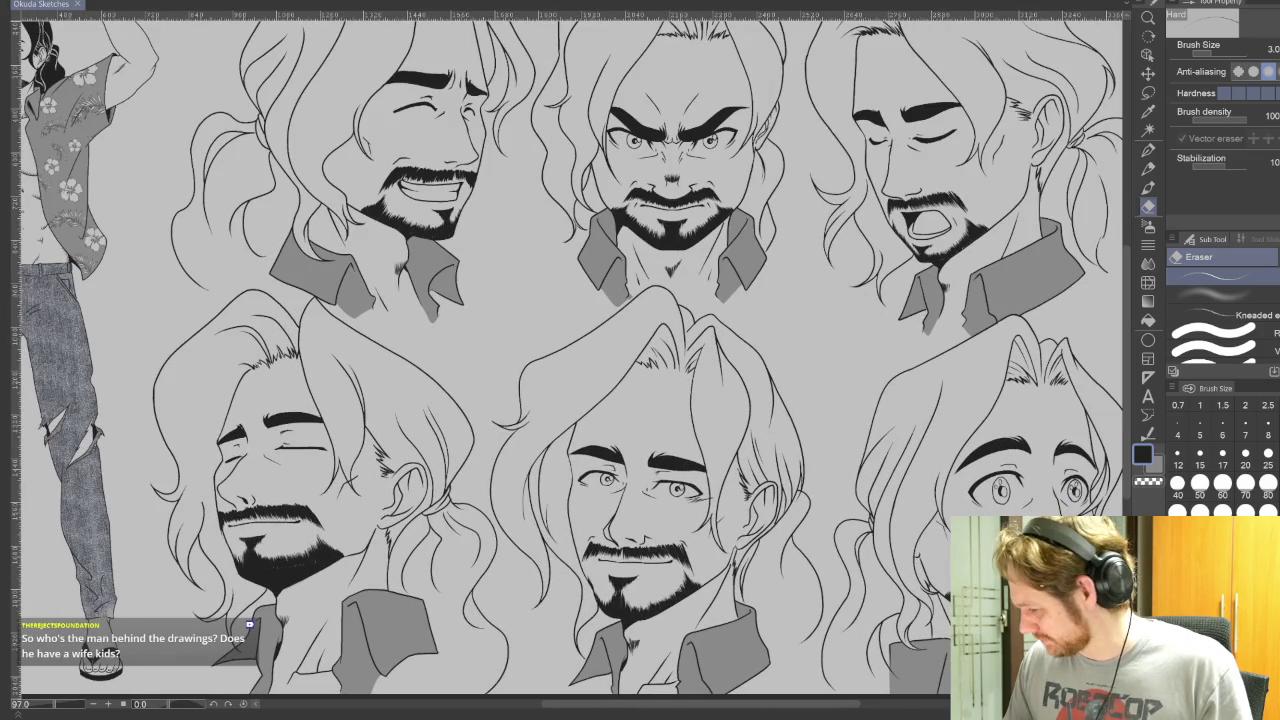
{"action": "key", "text": "ctrl+z"}
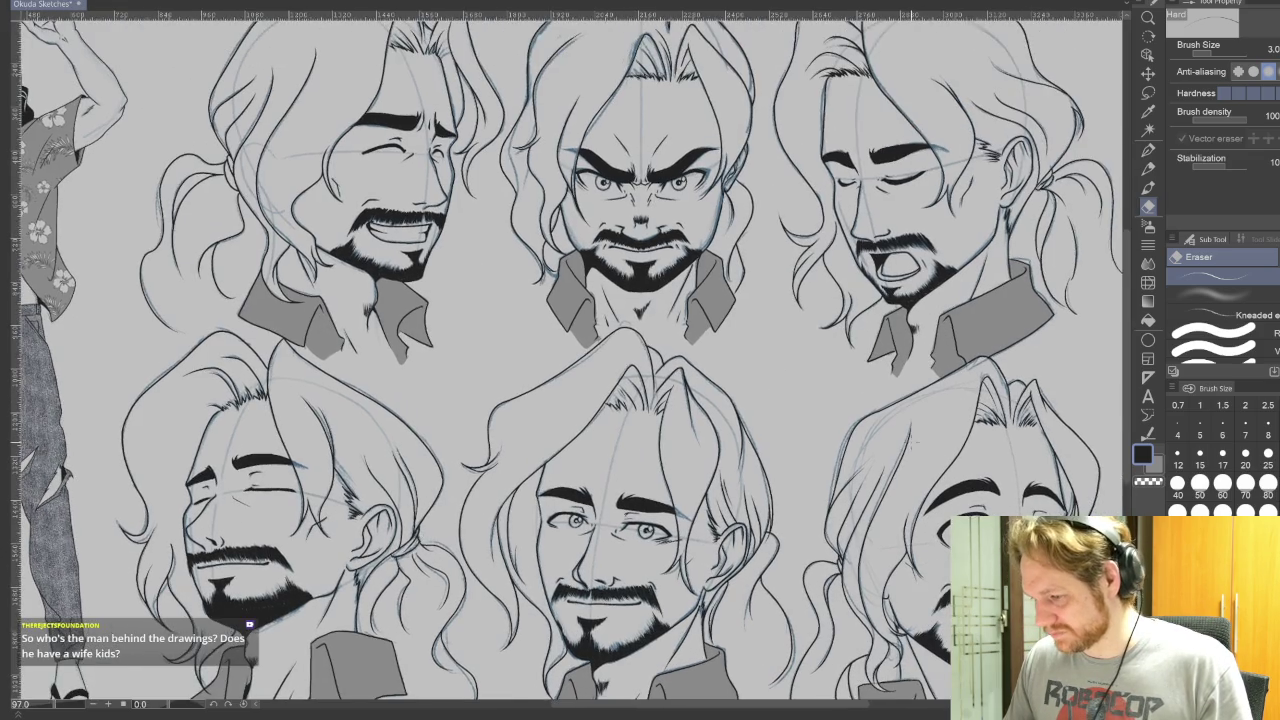
{"action": "scroll", "coordinate": [900, 460], "scroll_direction": "down", "scroll_amount": 2}
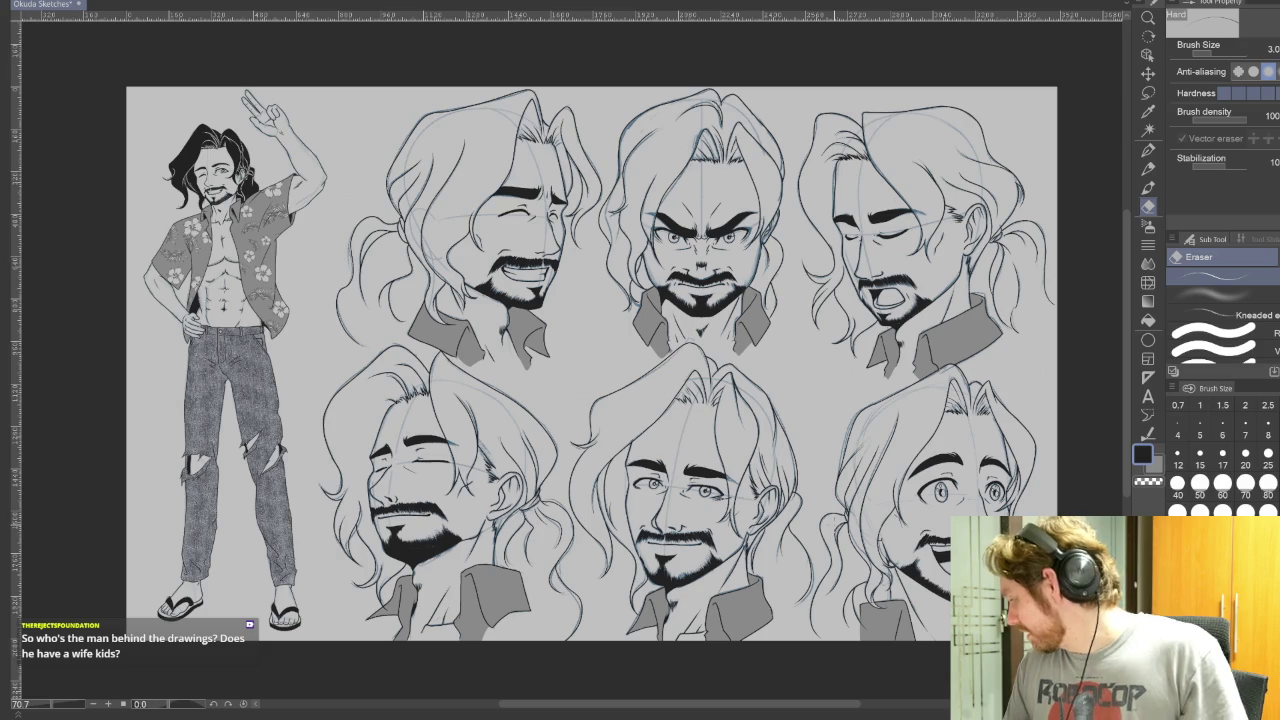
{"action": "left_click", "coordinate": [1149, 150]}
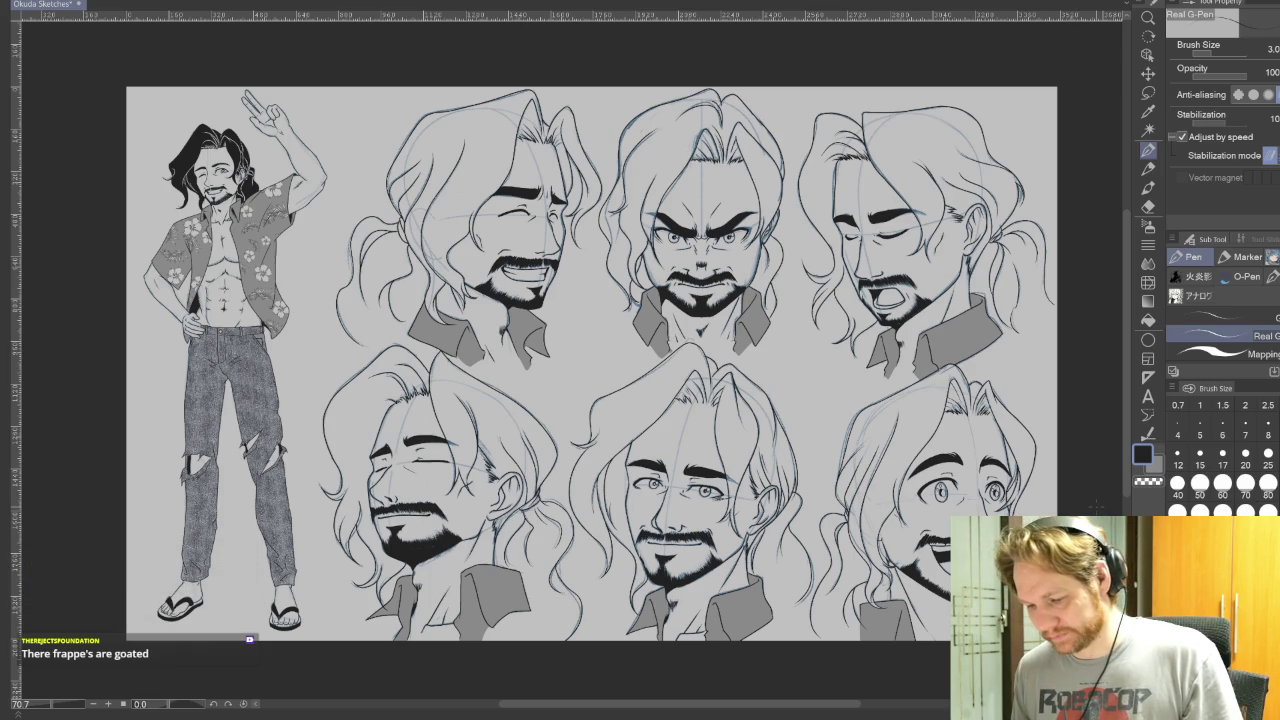
Fit the whole page in view and hide the blue rough sketch
{"action": "mouse_move", "coordinate": [600, 400]}
{"action": "left_mouse_down"}
{"action": "mouse_move", "coordinate": [668, 316]}
{"action": "mouse_move", "coordinate": [751, 288]}
{"action": "left_mouse_up"}
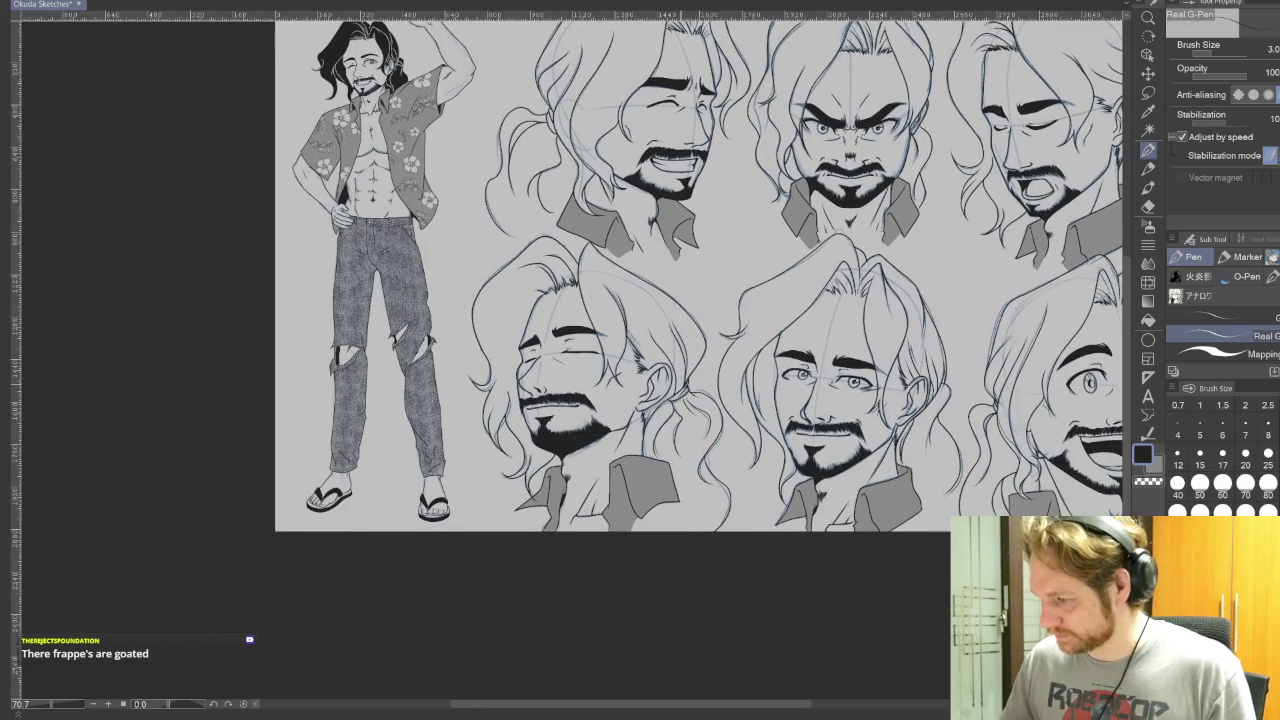
{"action": "left_click_drag", "start_coordinate": [735, 380], "coordinate": [615, 420]}
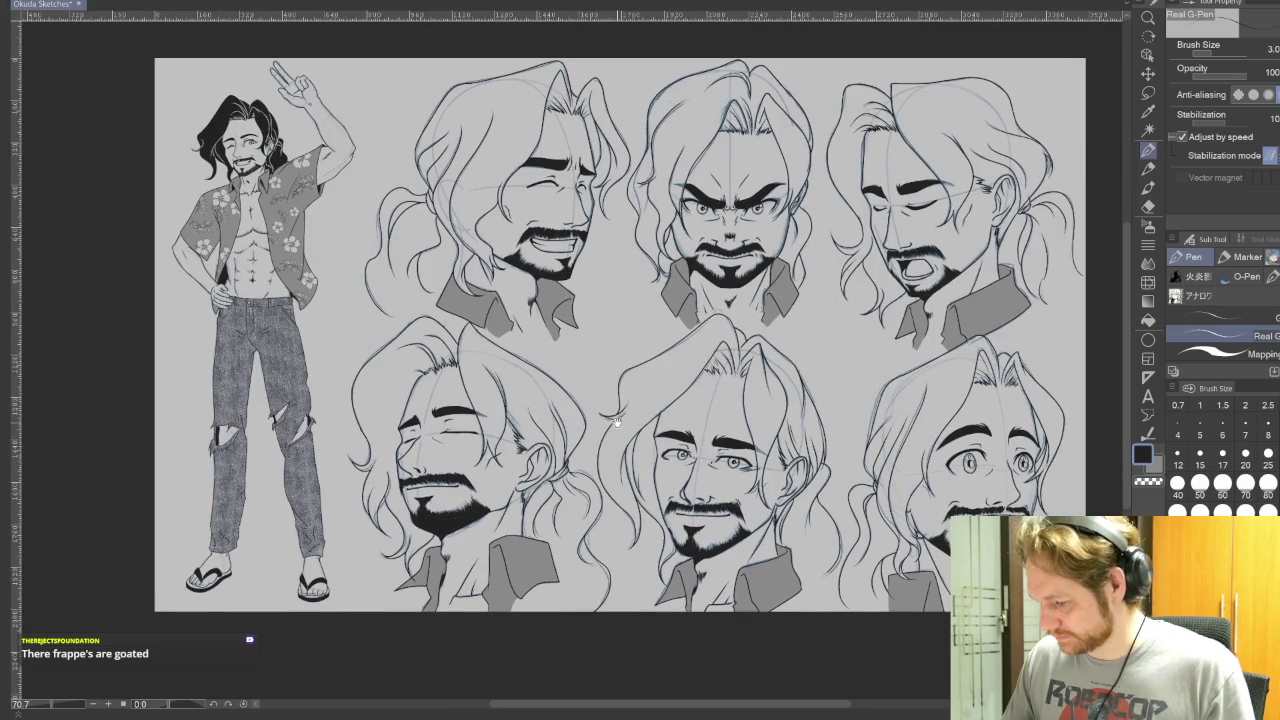
{"action": "scroll", "coordinate": [507, 410], "scroll_direction": "up", "scroll_amount": 2}
{"action": "scroll", "coordinate": [530, 350], "scroll_direction": "up", "scroll_amount": 2}
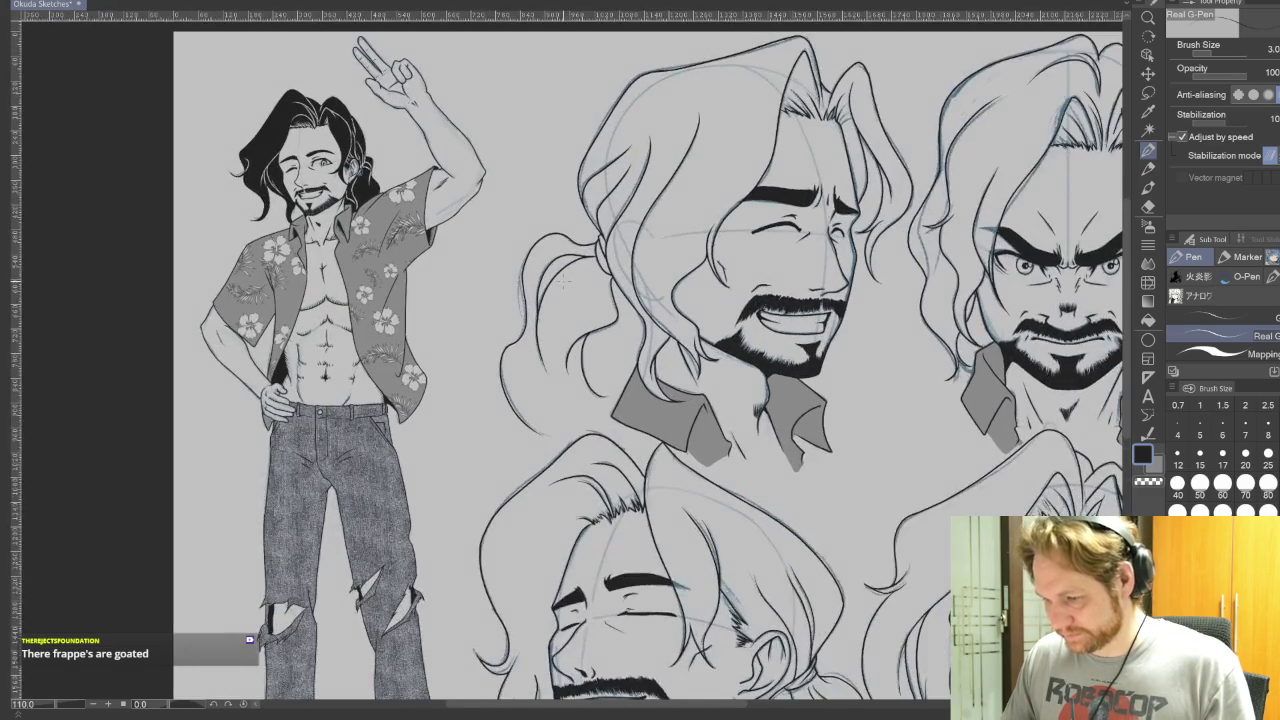
{"action": "scroll", "coordinate": [560, 280], "scroll_direction": "up", "scroll_amount": 2}
{"action": "key", "text": "ctrl+h"}
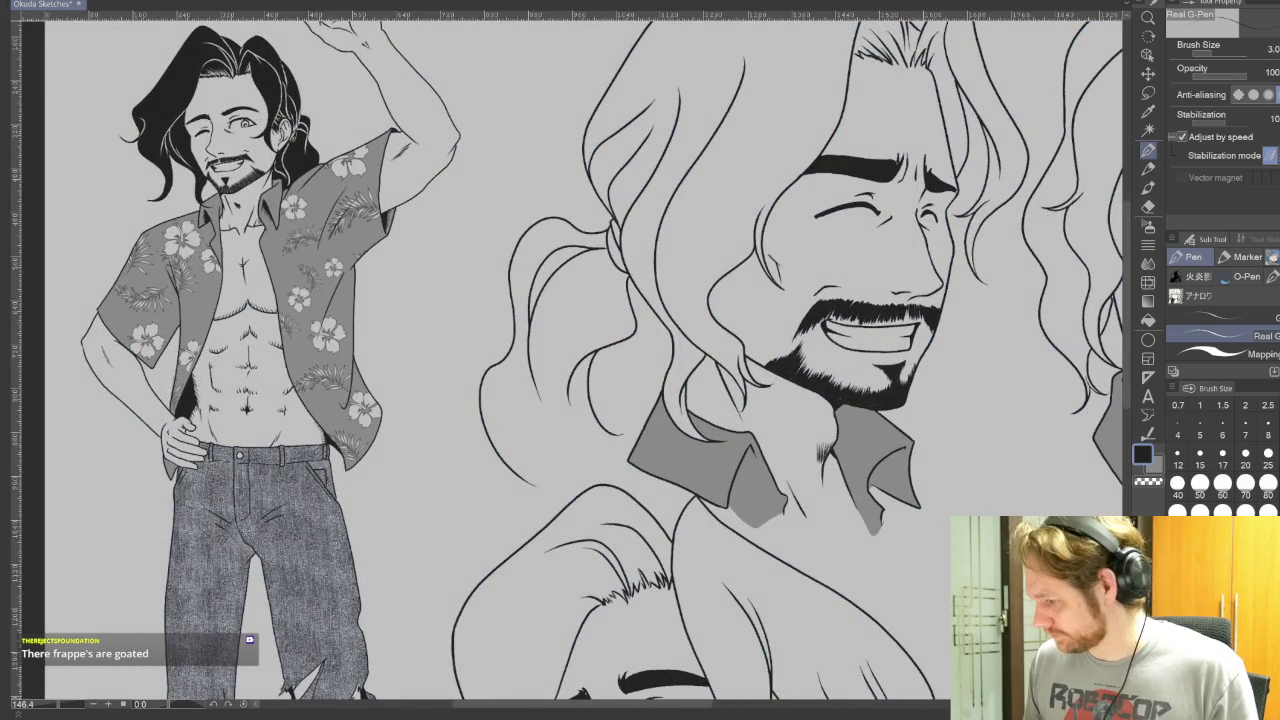
Set the inking pen to size 5 over the figure's upper body
{"action": "left_click_drag", "start_coordinate": [791, 305], "coordinate": [896, 485]}
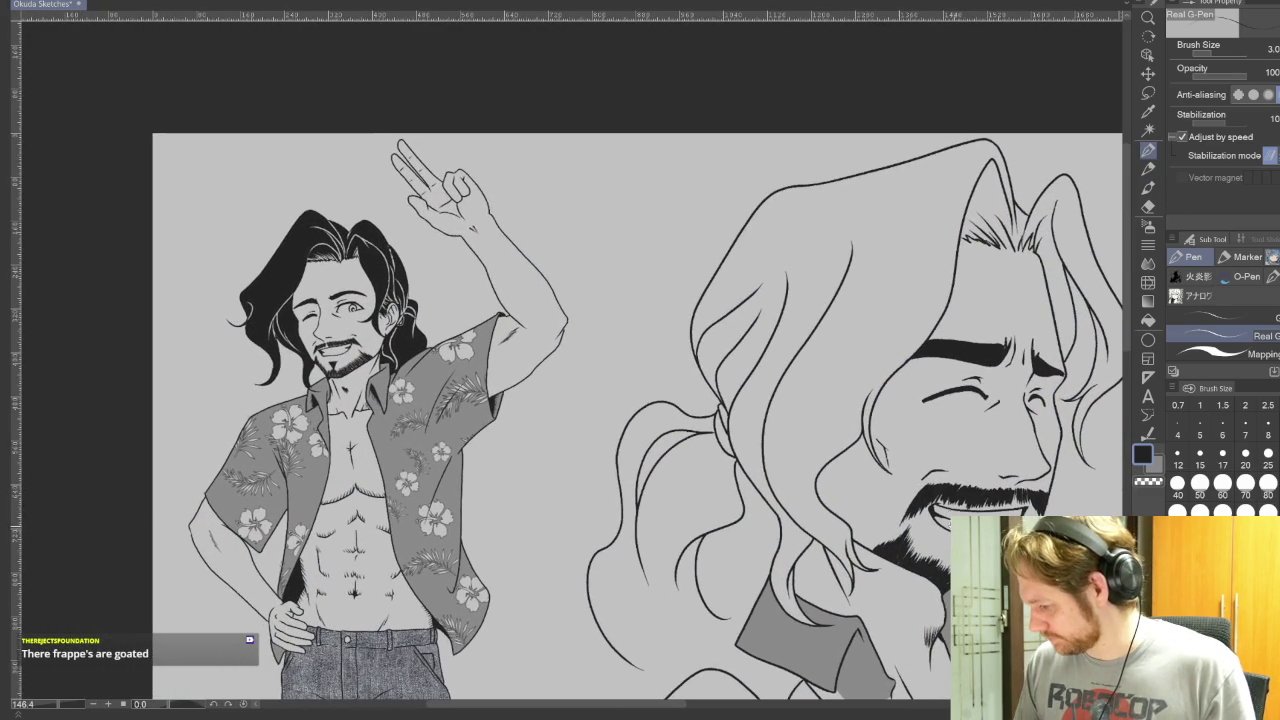
{"action": "left_click", "coordinate": [1200, 425]}
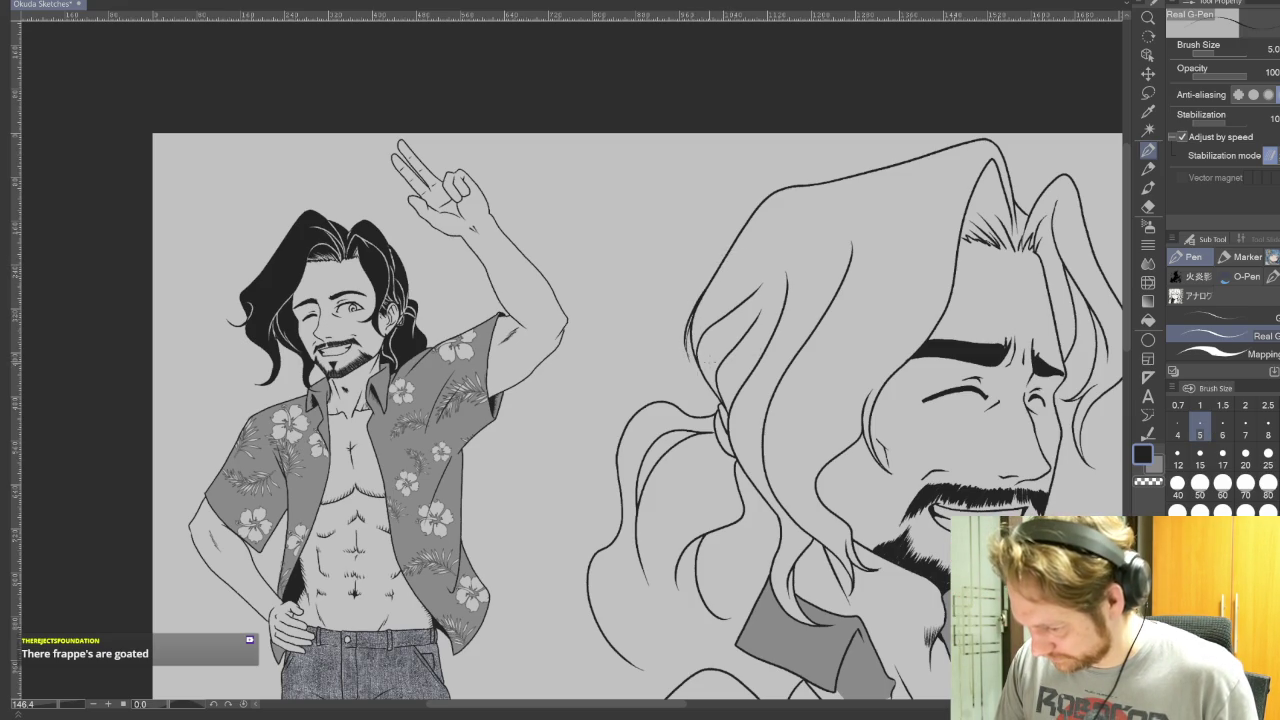
{"action": "scroll", "coordinate": [760, 320], "scroll_direction": "up", "scroll_amount": 2}
{"action": "key", "text": "e"}
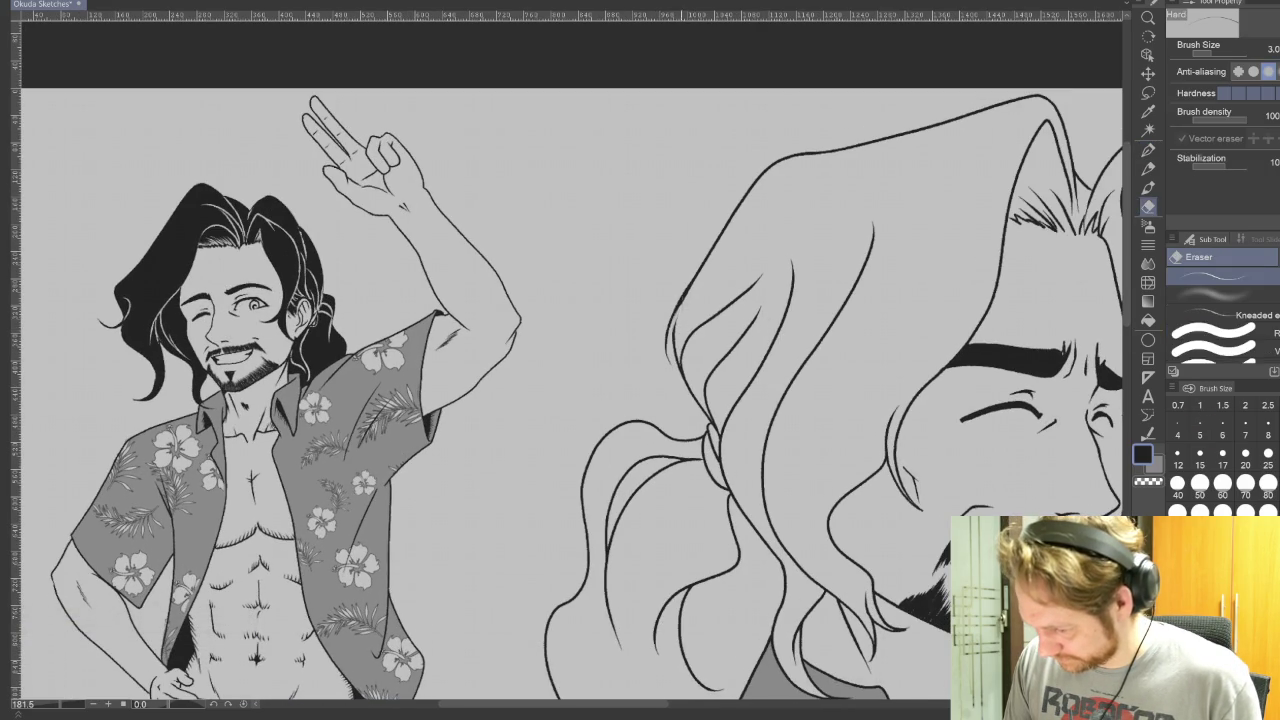
{"action": "key", "text": "p"}
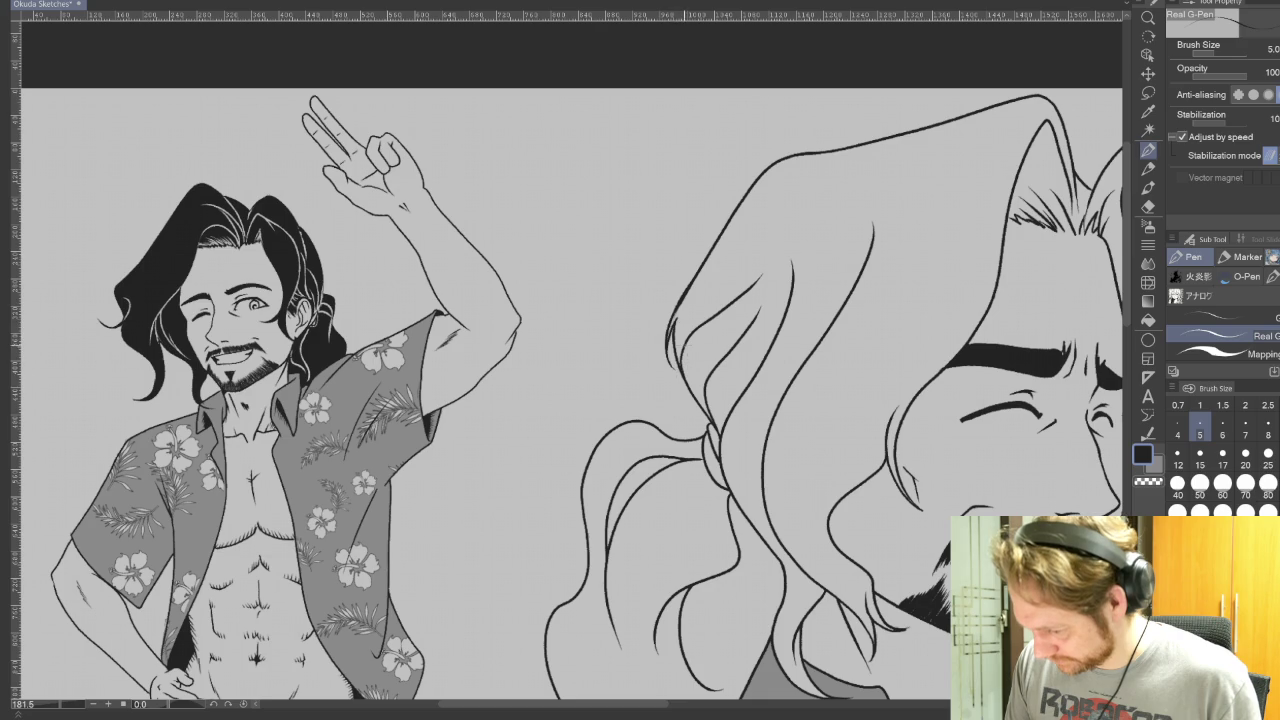
{"action": "scroll", "coordinate": [960, 178], "scroll_direction": "down", "scroll_amount": 5}
{"action": "scroll", "coordinate": [960, 178], "scroll_direction": "down", "scroll_amount": 5}
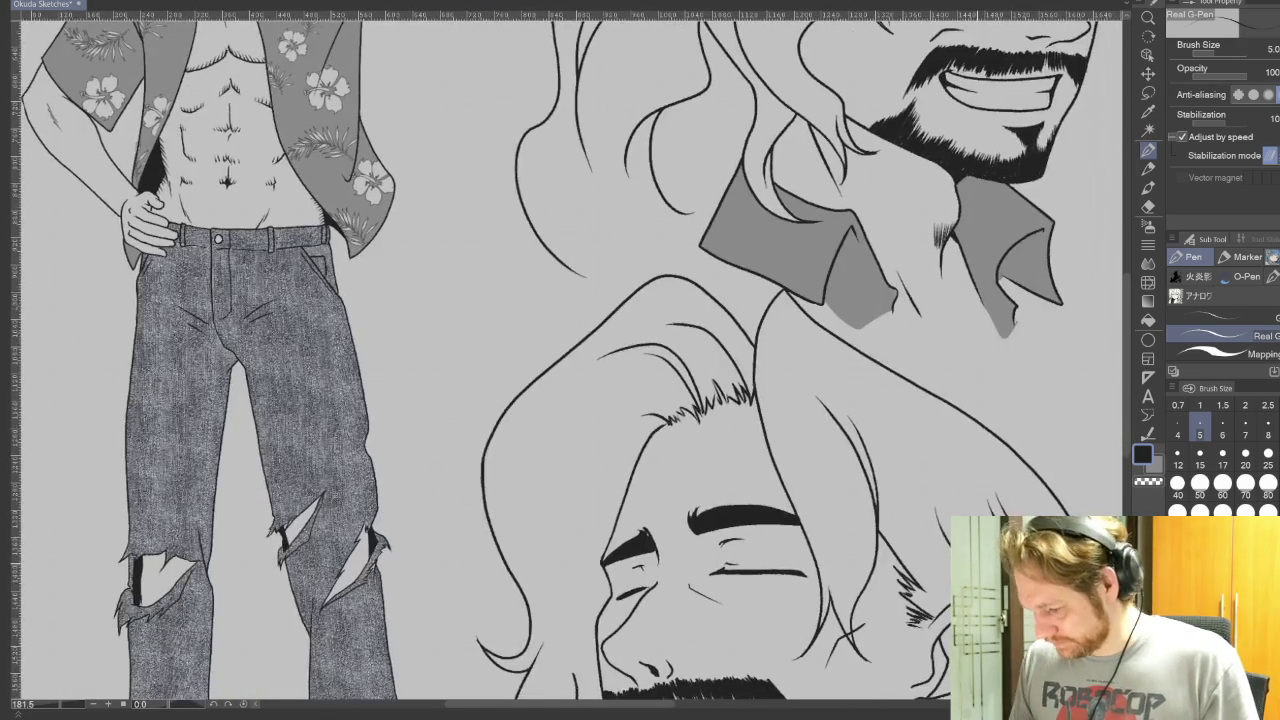
Add a short hair stroke beside the closed-eyed head's ear, trim it, and reset rotation
{"action": "left_click_drag", "start_coordinate": [960, 178], "coordinate": [497, 180]}
{"action": "key", "text": "p"}
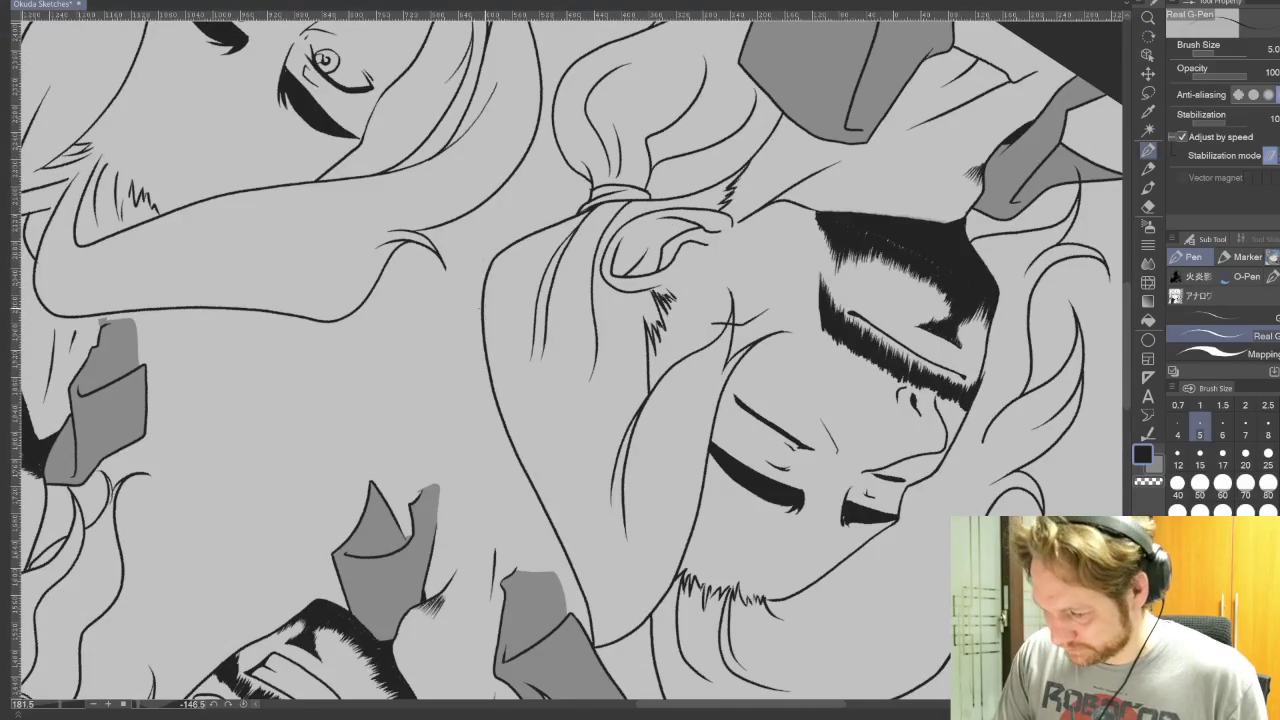
{"action": "left_click_drag", "start_coordinate": [516, 236], "coordinate": [482, 292]}
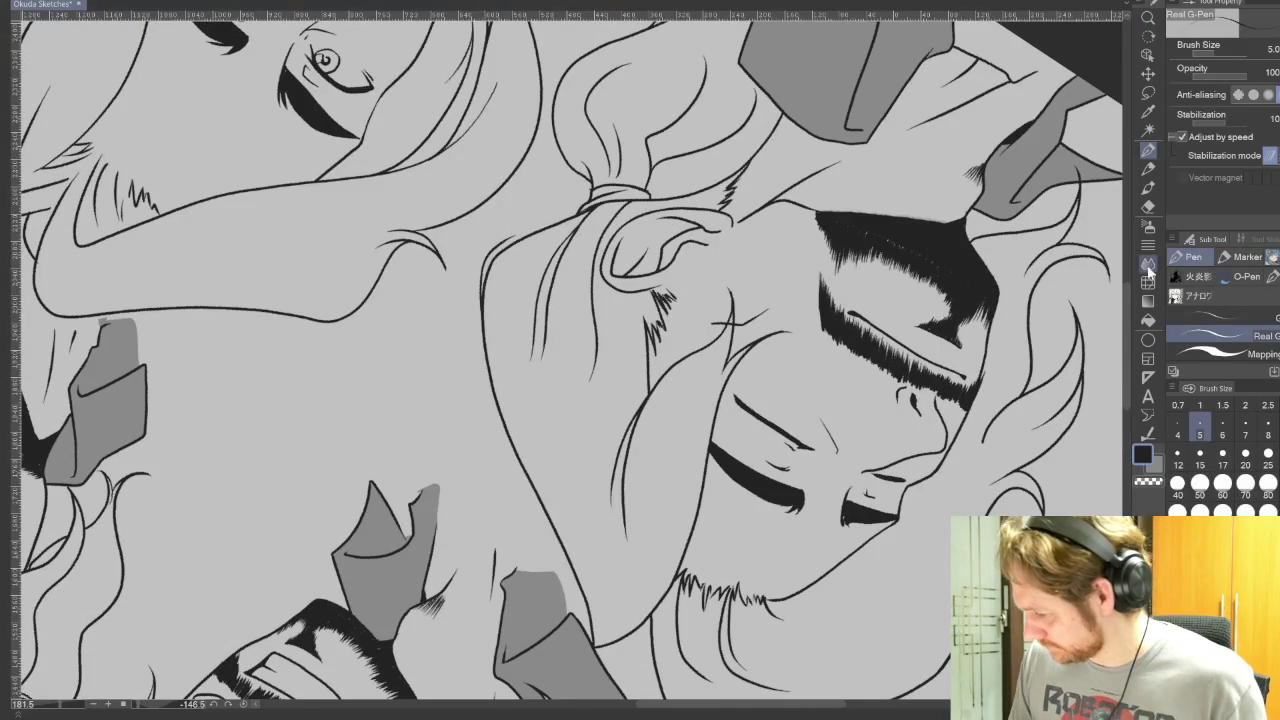
{"action": "left_click", "coordinate": [1148, 206]}
{"action": "left_click_drag", "start_coordinate": [490, 264], "coordinate": [482, 314]}
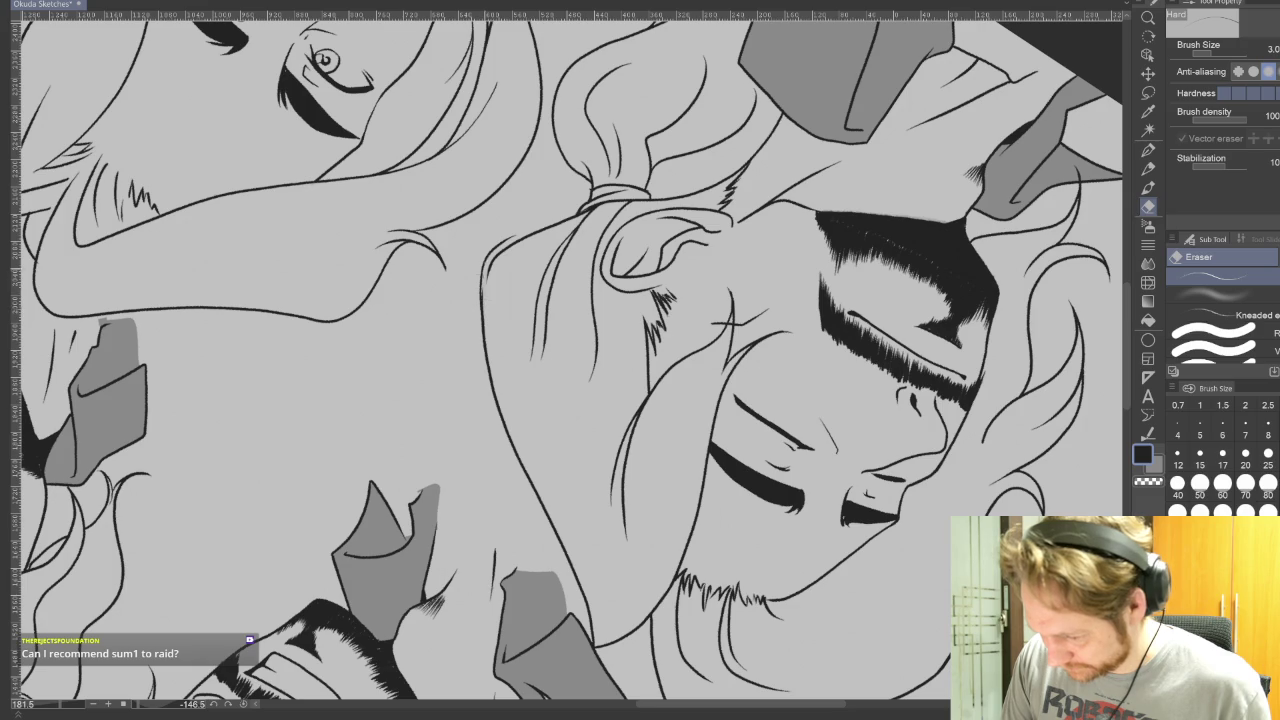
{"action": "left_click", "coordinate": [1148, 149]}
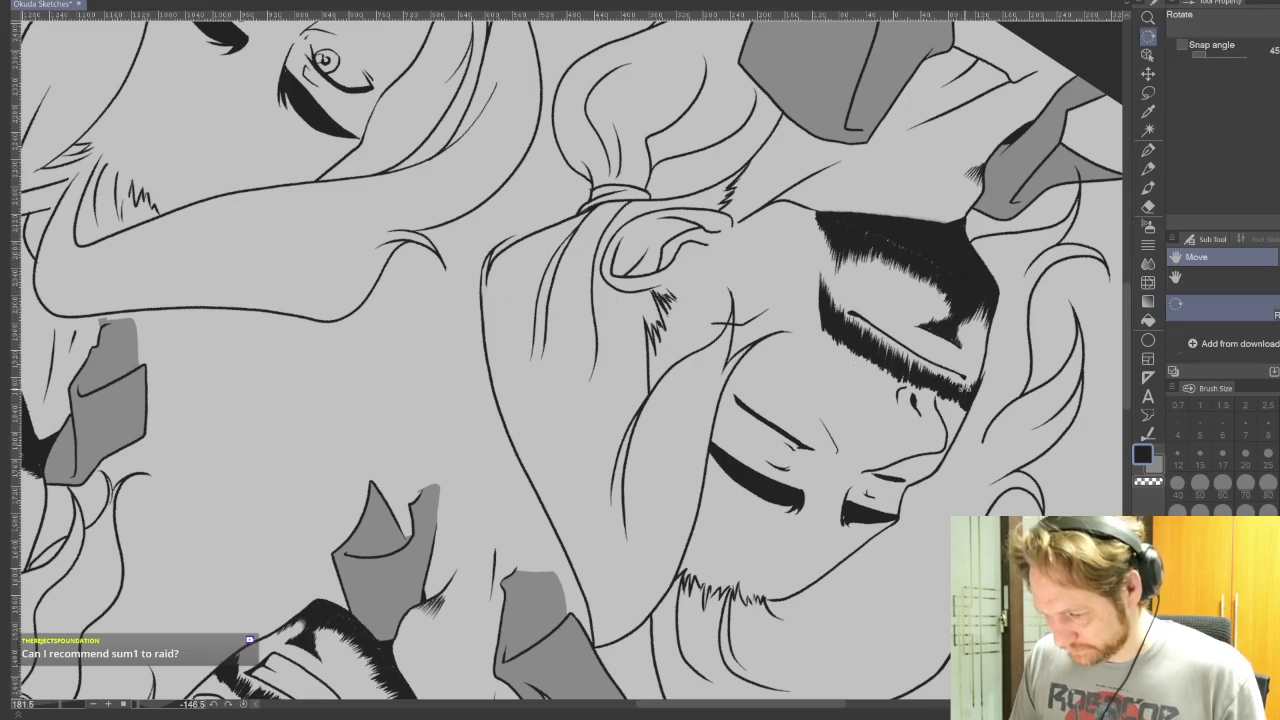
{"action": "key", "text": "ctrl+@"}
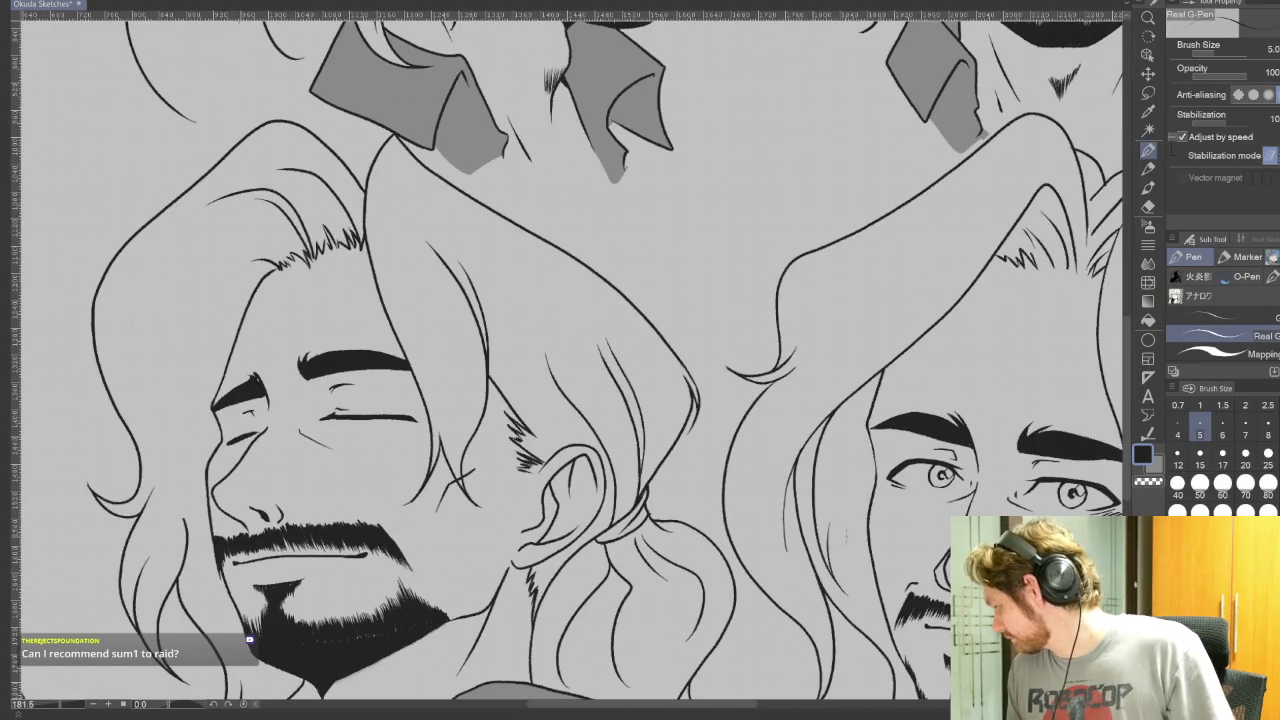
Pan and zoom out to about 81% to review all six heads and the figure
{"action": "left_click_drag", "start_coordinate": [924, 526], "coordinate": [819, 426]}
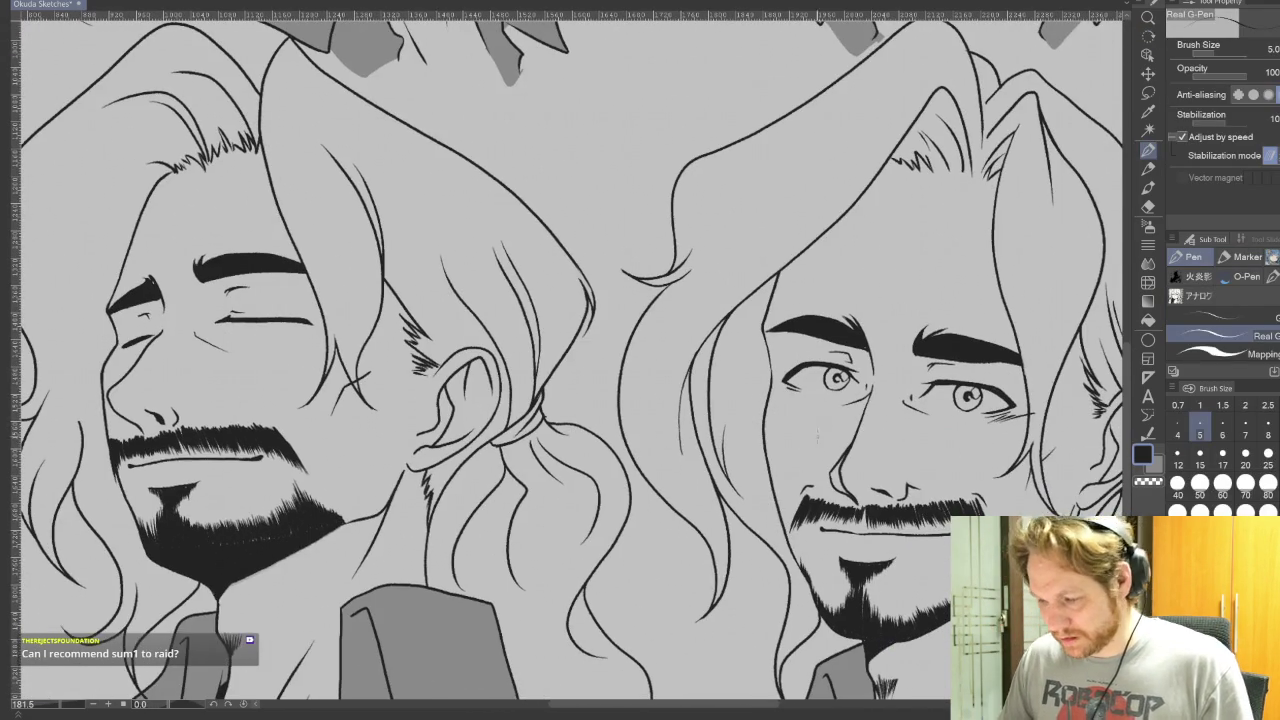
{"action": "scroll", "coordinate": [819, 426], "scroll_direction": "down", "scroll_amount": 3}
{"action": "scroll", "coordinate": [845, 467], "scroll_direction": "down", "scroll_amount": 2}
{"action": "scroll", "coordinate": [845, 467], "scroll_direction": "up", "scroll_amount": 2}
{"action": "left_click_drag", "start_coordinate": [777, 461], "coordinate": [715, 451]}
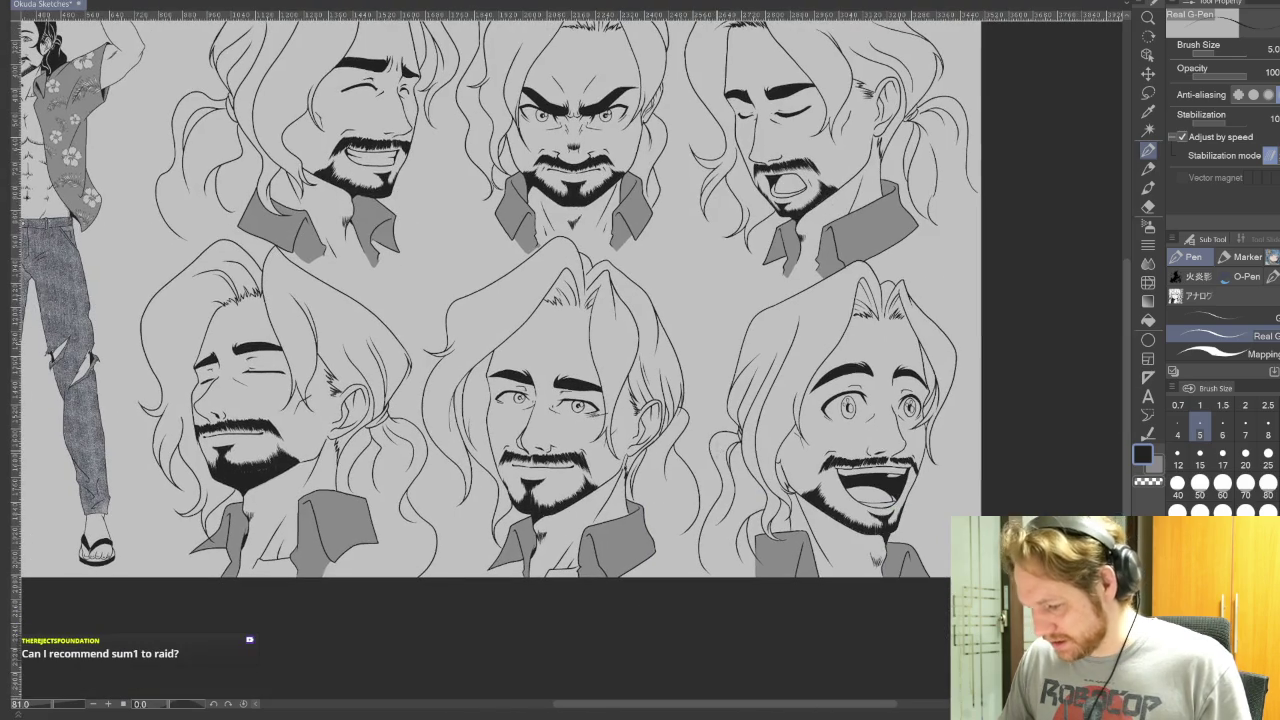
{"action": "scroll", "coordinate": [752, 410], "scroll_direction": "down", "scroll_amount": 2}
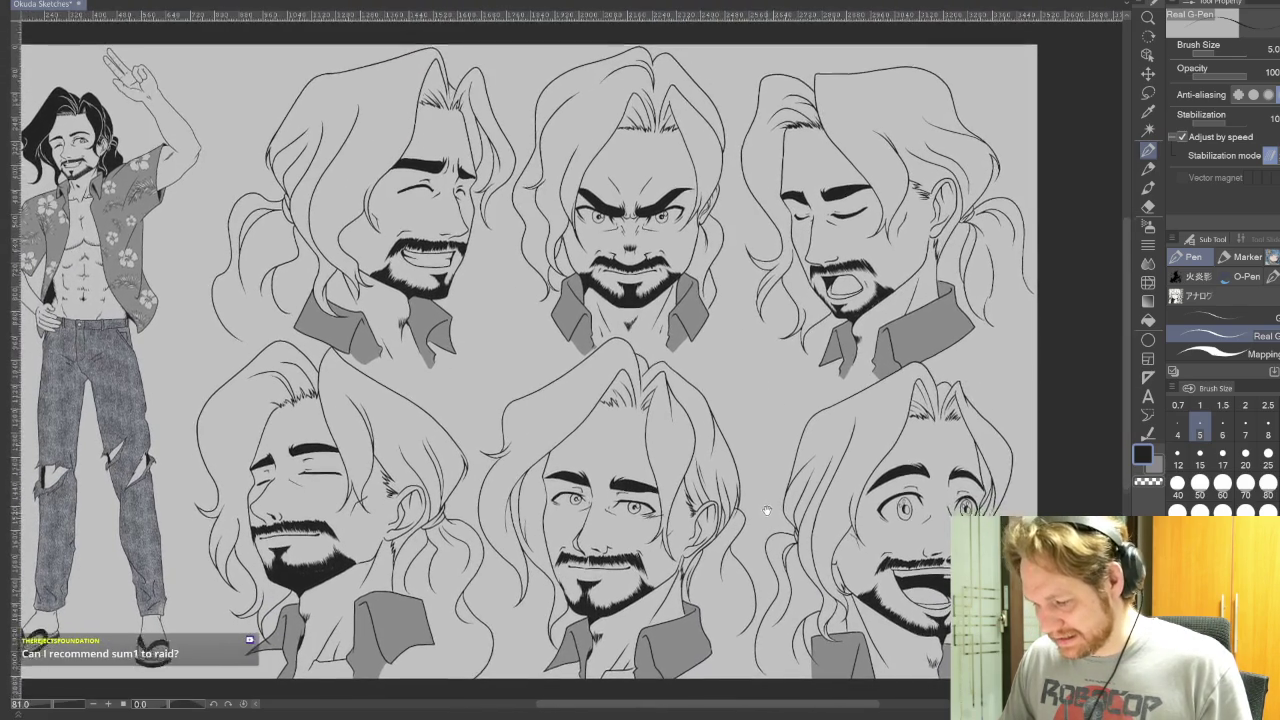
{"action": "scroll", "coordinate": [752, 410], "scroll_direction": "down", "scroll_amount": 3}
{"action": "left_click_drag", "start_coordinate": [756, 452], "coordinate": [740, 424]}
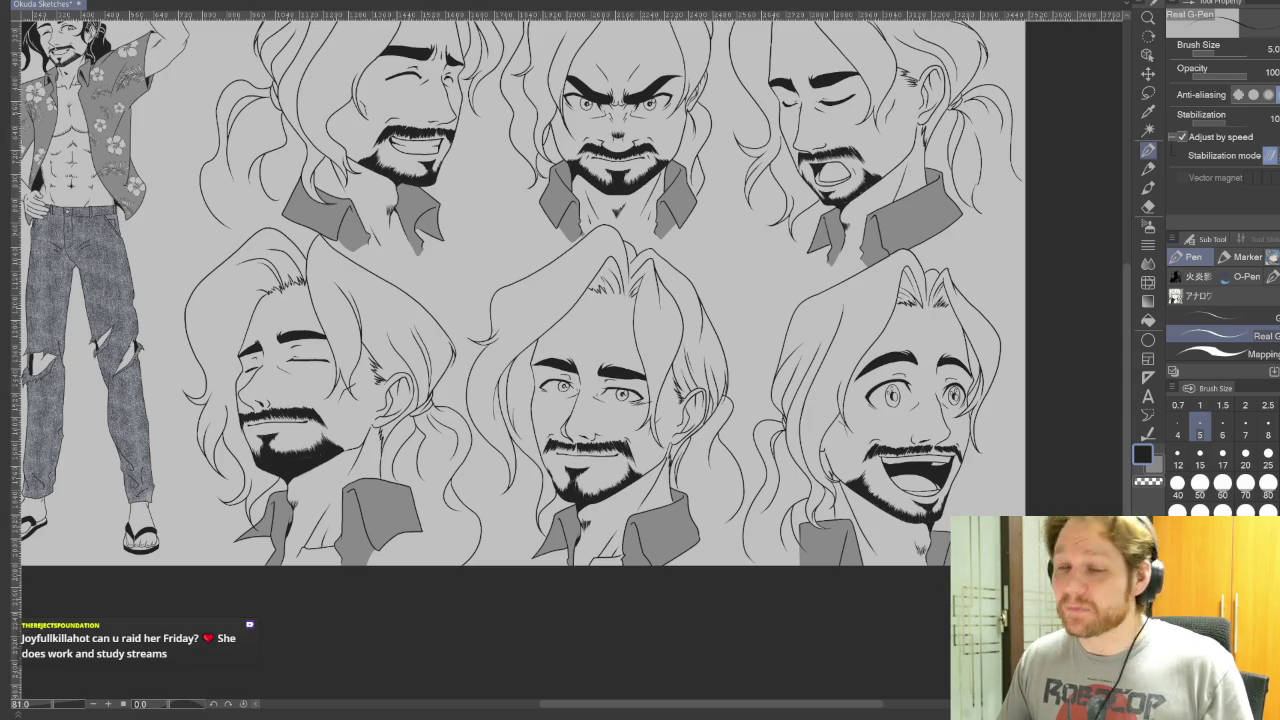
{"action": "key", "text": "e"}
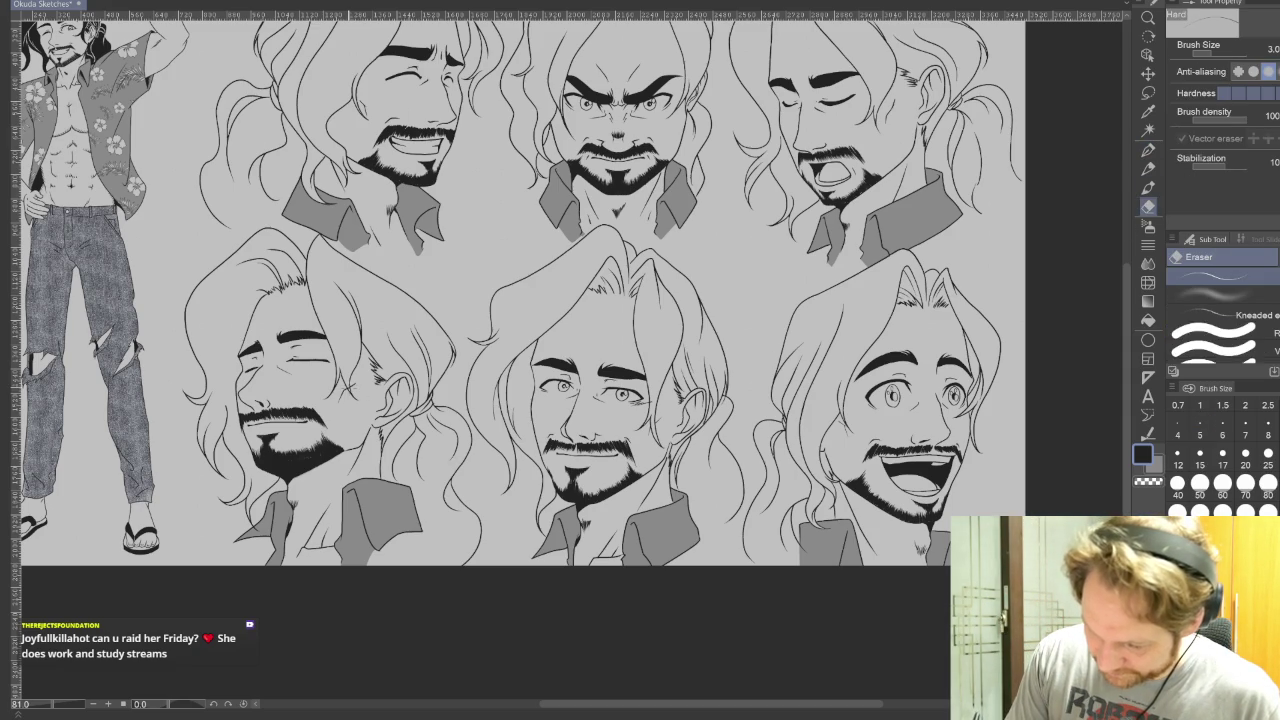
Zoom in to about 200% on the lower-left and lower-middle heads
{"action": "scroll", "coordinate": [335, 373], "scroll_direction": "up", "scroll_amount": 1}
{"action": "scroll", "coordinate": [335, 373], "scroll_direction": "up", "scroll_amount": 2}
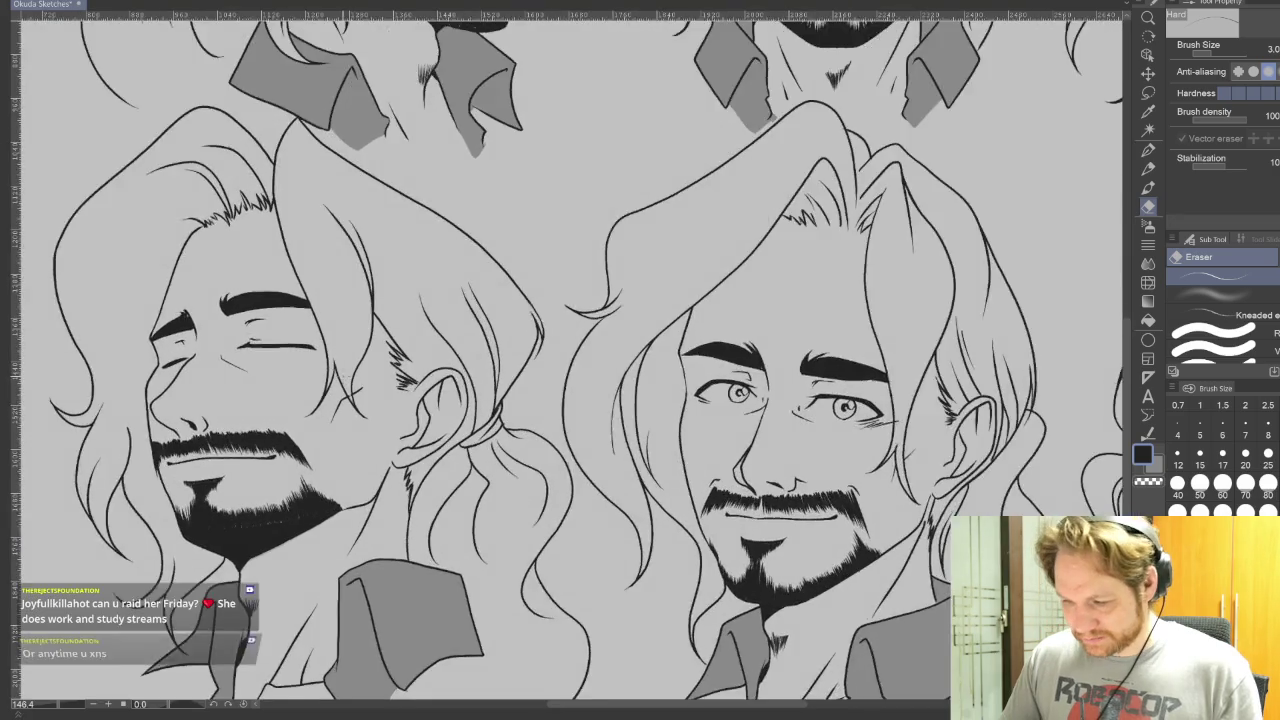
{"action": "scroll", "coordinate": [335, 373], "scroll_direction": "up", "scroll_amount": 2}
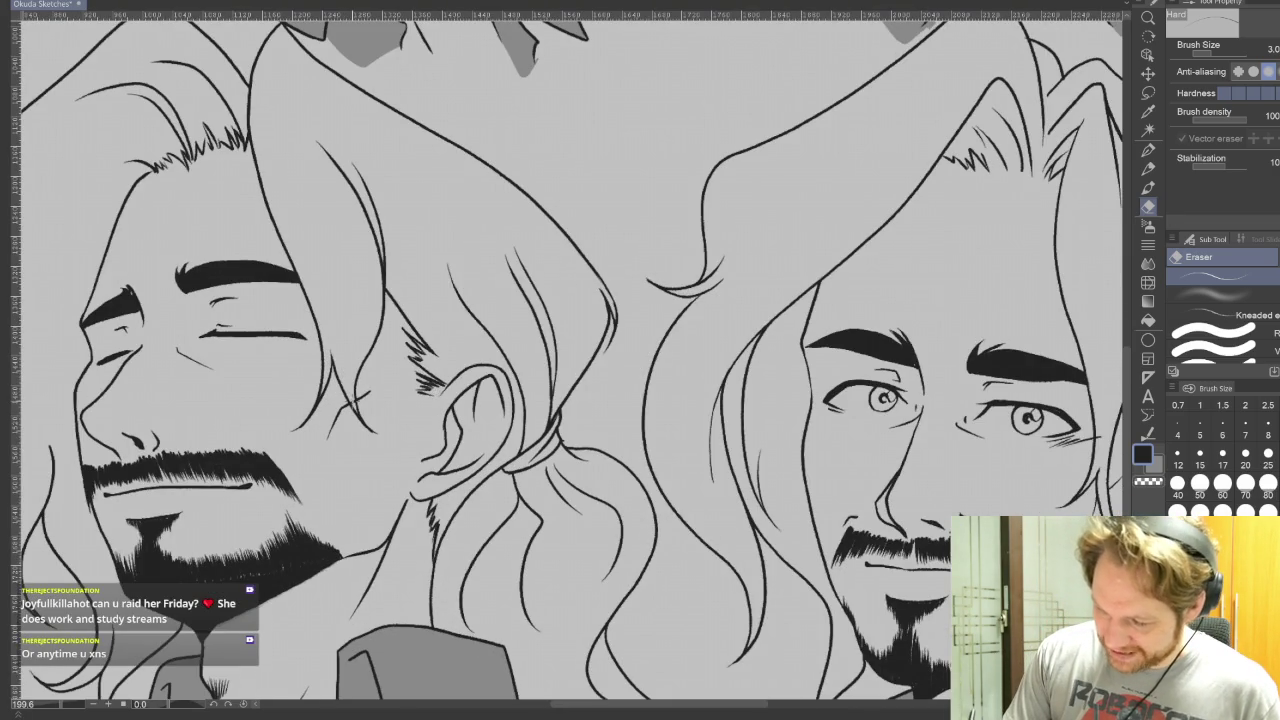